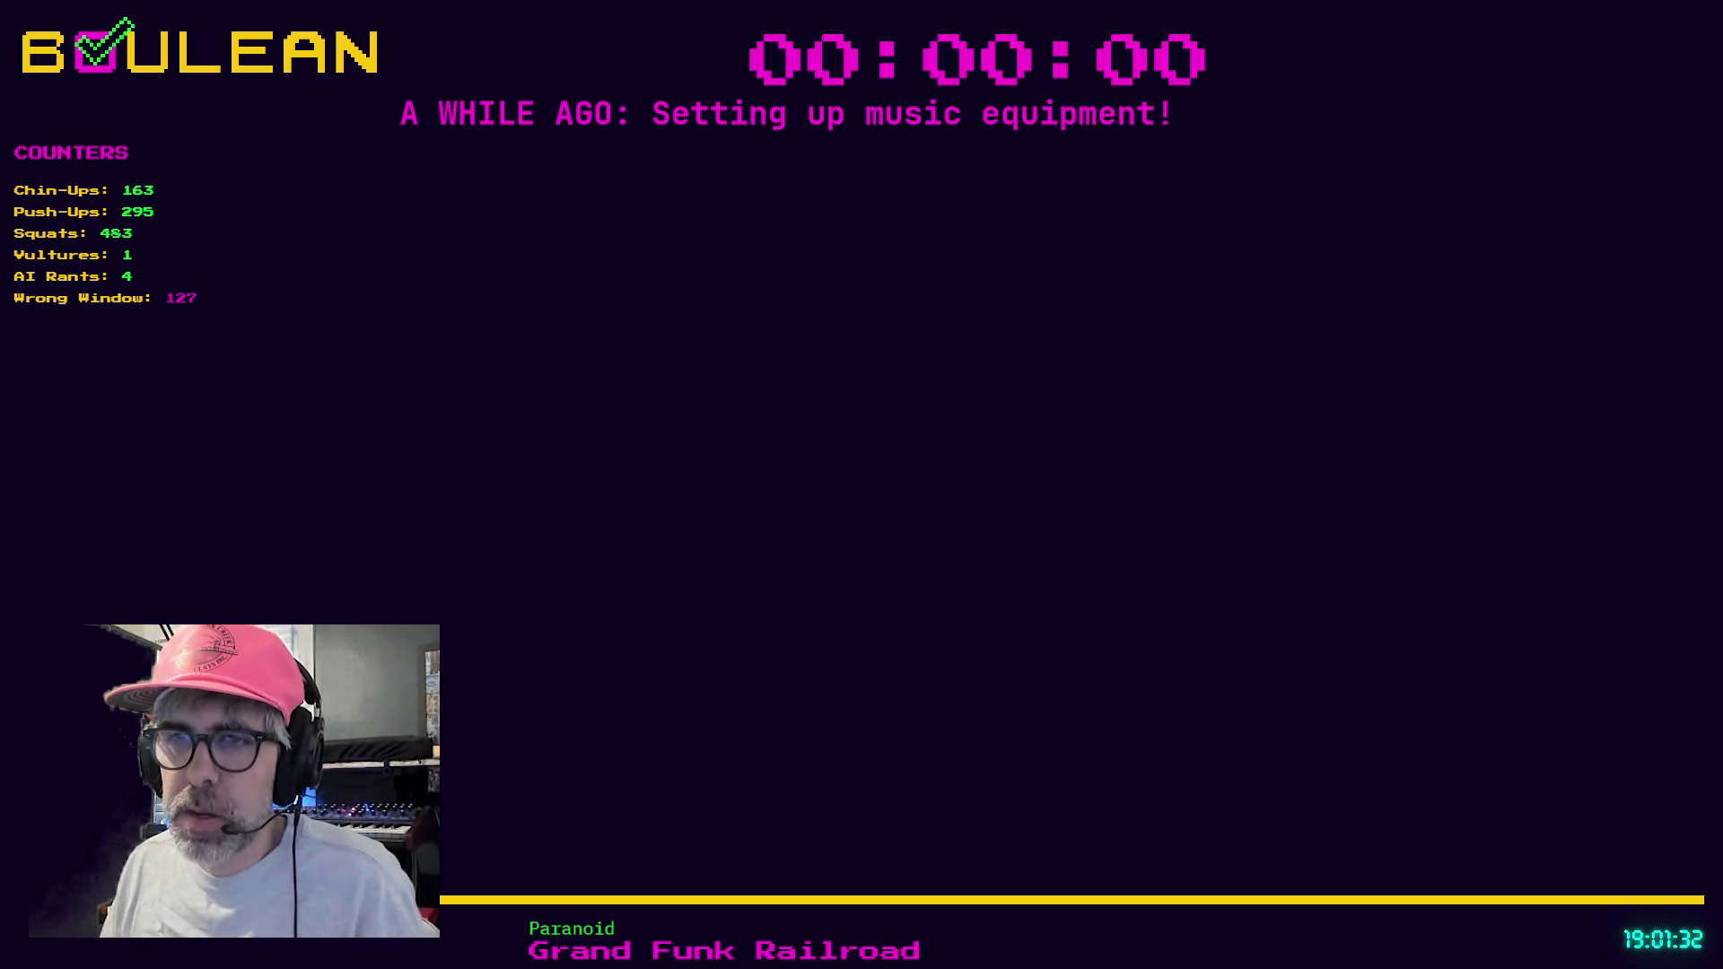
Replace the Godot editor in the stream capture area with the browser window.
{"action": "left_click", "coordinate": [735, 577]}
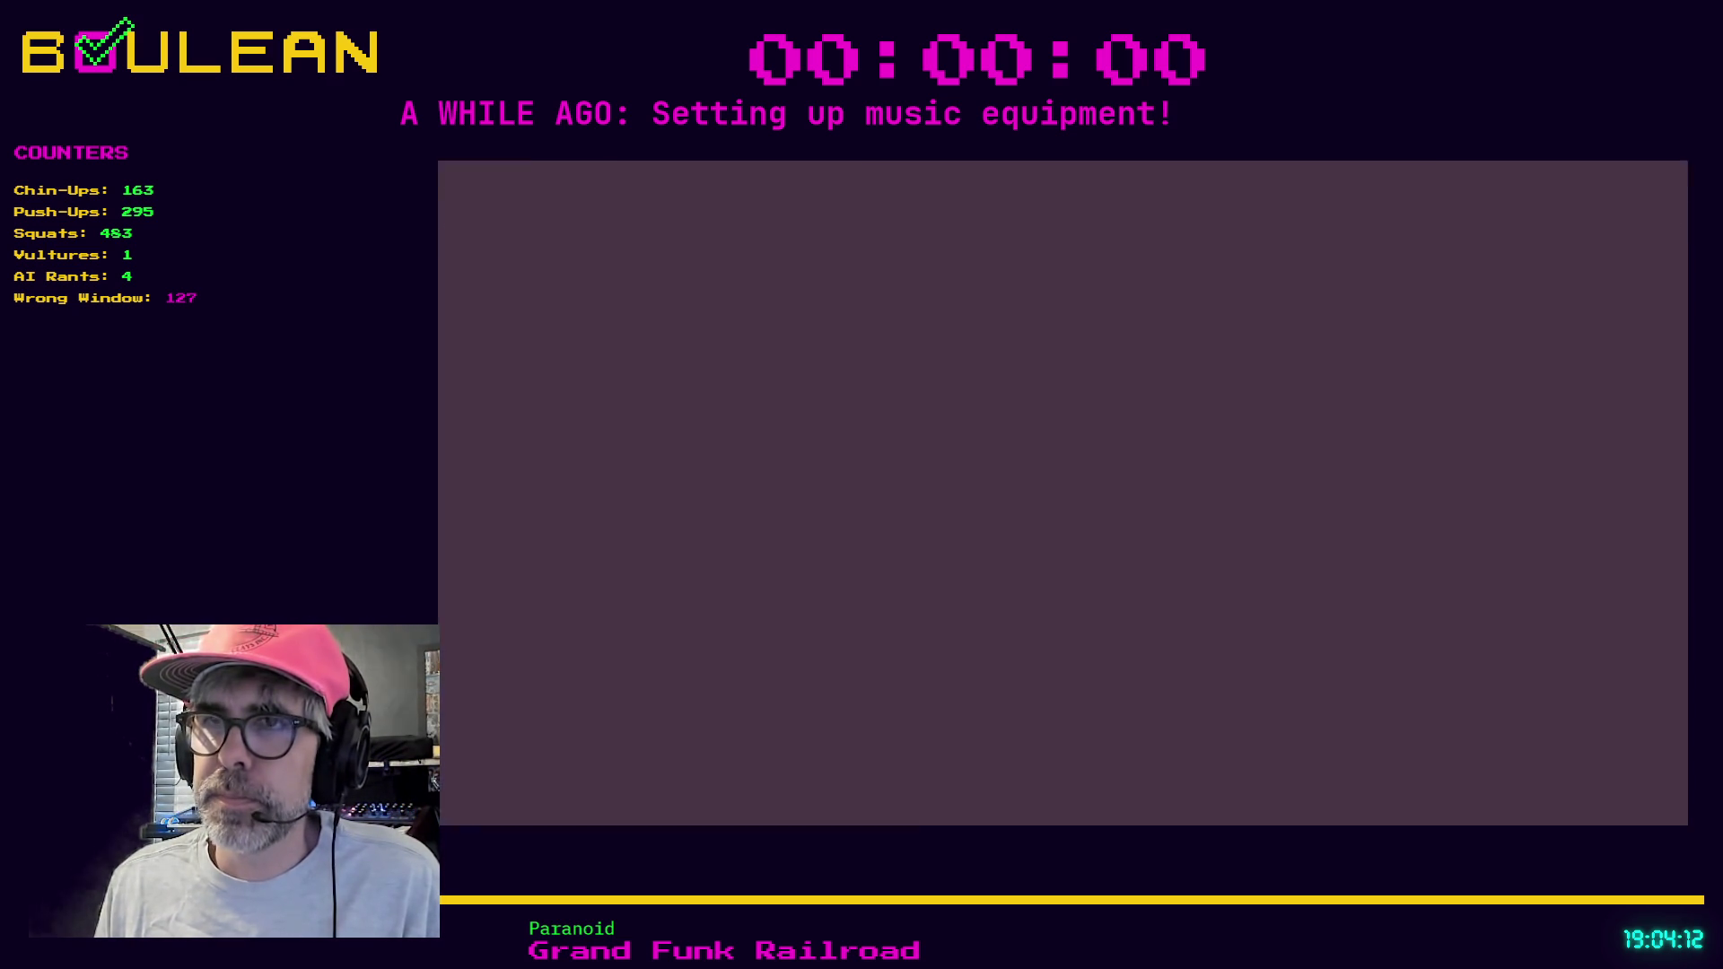
Follow the author of the 'Organized Game Developer' question post on Bluesky.
{"action": "scroll", "coordinate": [1558, 598], "scroll_direction": "up", "scroll_amount": 1}
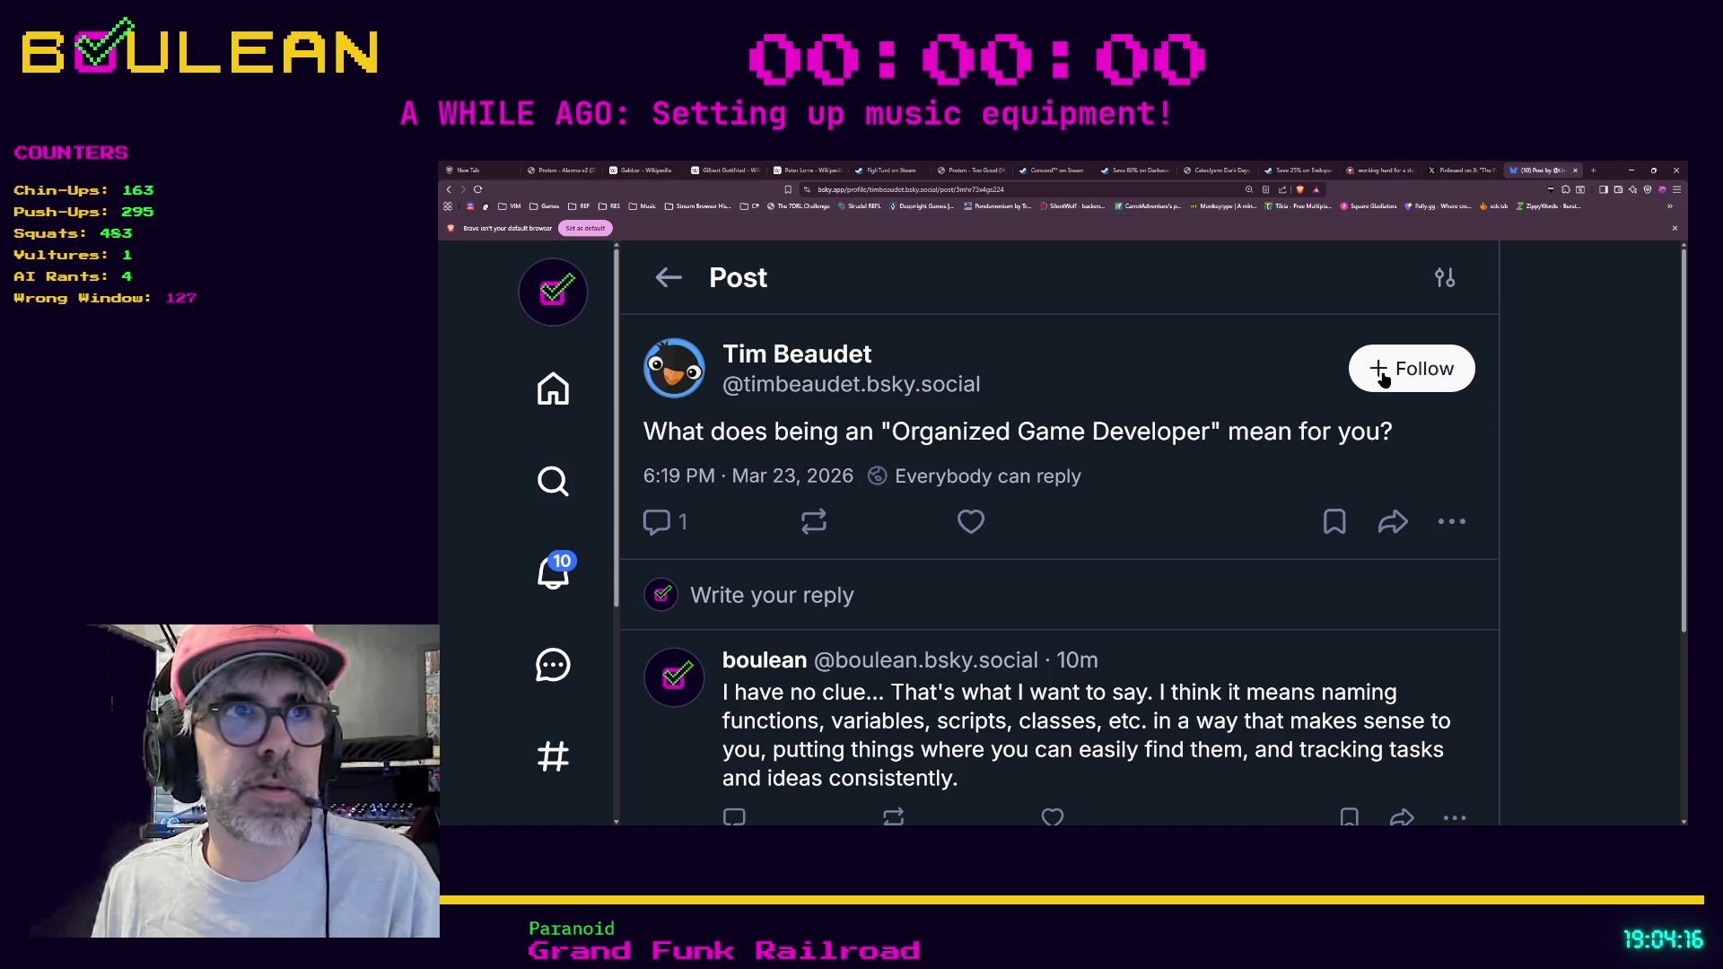
{"action": "left_click", "coordinate": [1441, 384]}
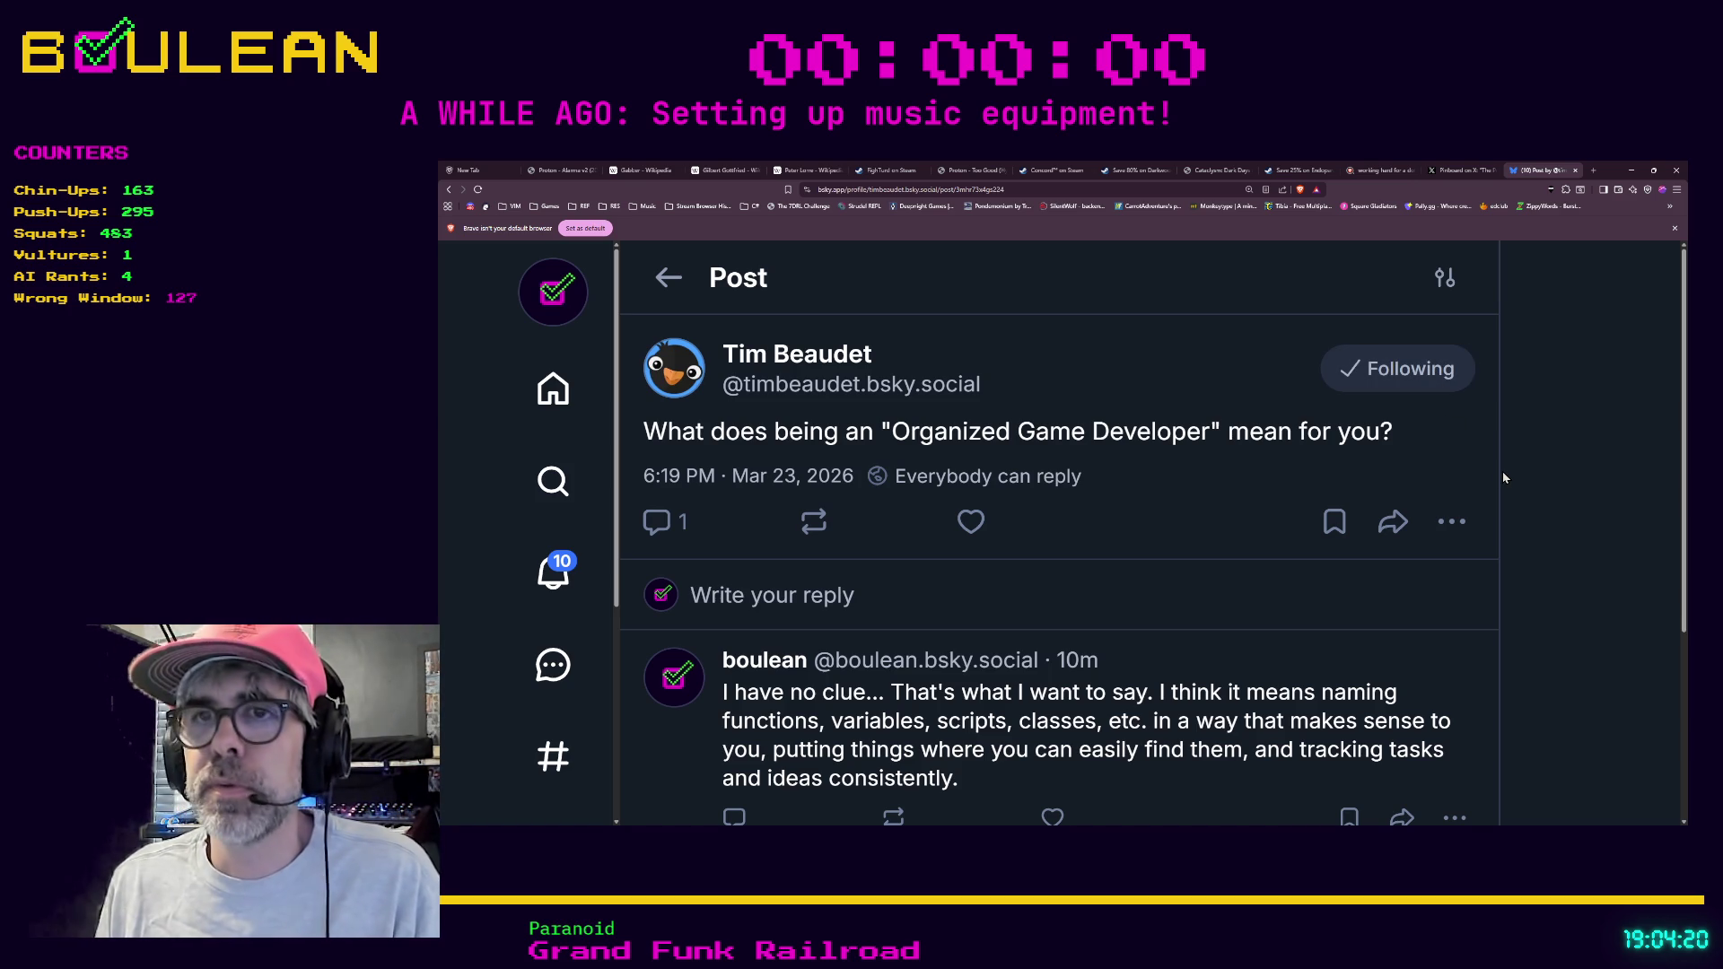
{"action": "scroll", "coordinate": [1505, 477], "scroll_direction": "down", "scroll_amount": 2}
{"action": "scroll", "coordinate": [1505, 478], "scroll_direction": "up", "scroll_amount": 1}
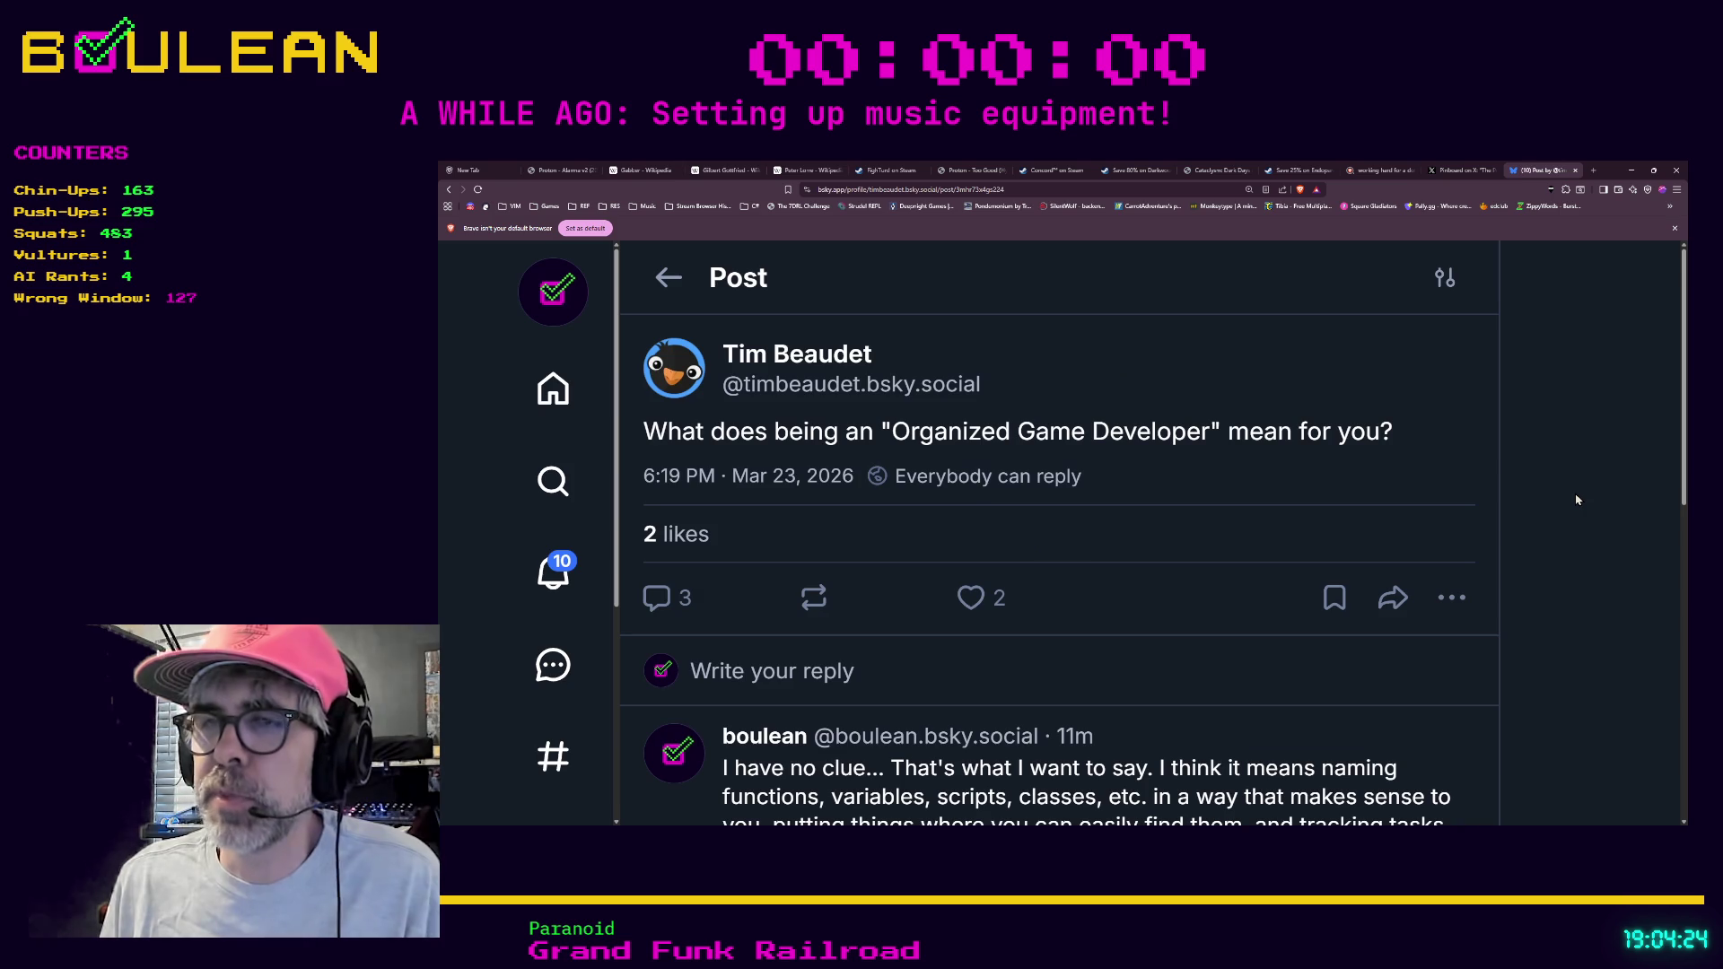
Like the replies about early marketing and about having a clear plan.
{"action": "scroll", "coordinate": [1577, 500], "scroll_direction": "down", "scroll_amount": 1}
{"action": "scroll", "coordinate": [1577, 500], "scroll_direction": "down", "scroll_amount": 1}
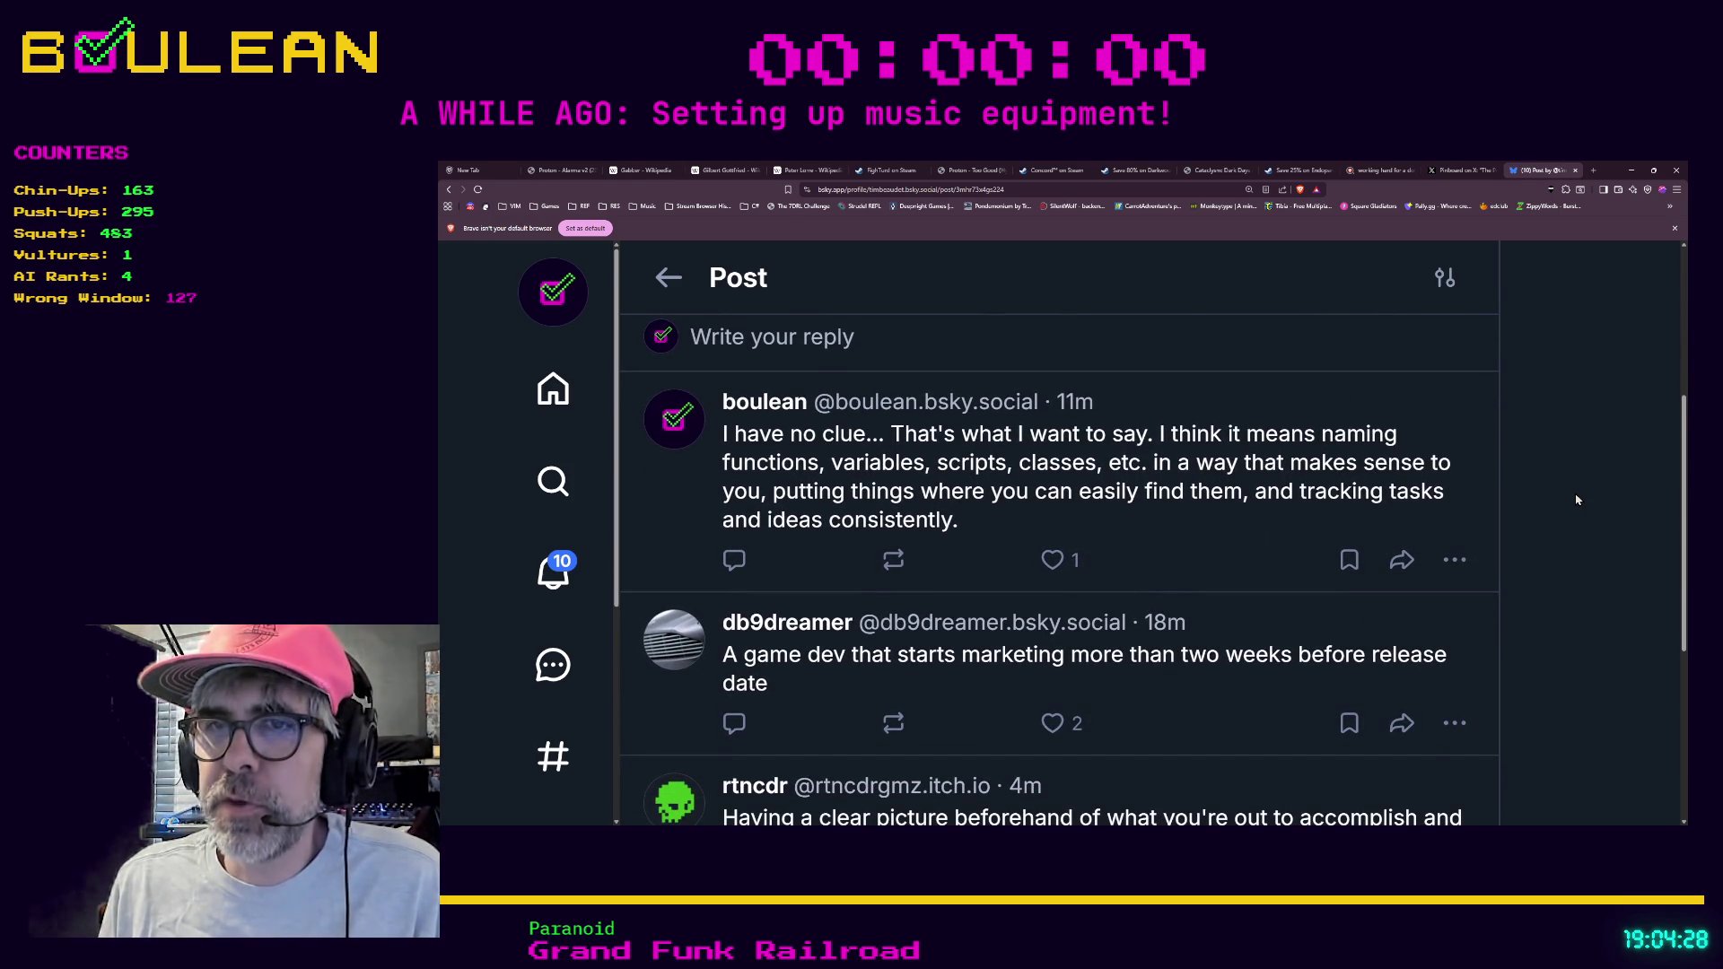
{"action": "scroll", "coordinate": [1576, 499], "scroll_direction": "down", "scroll_amount": 1}
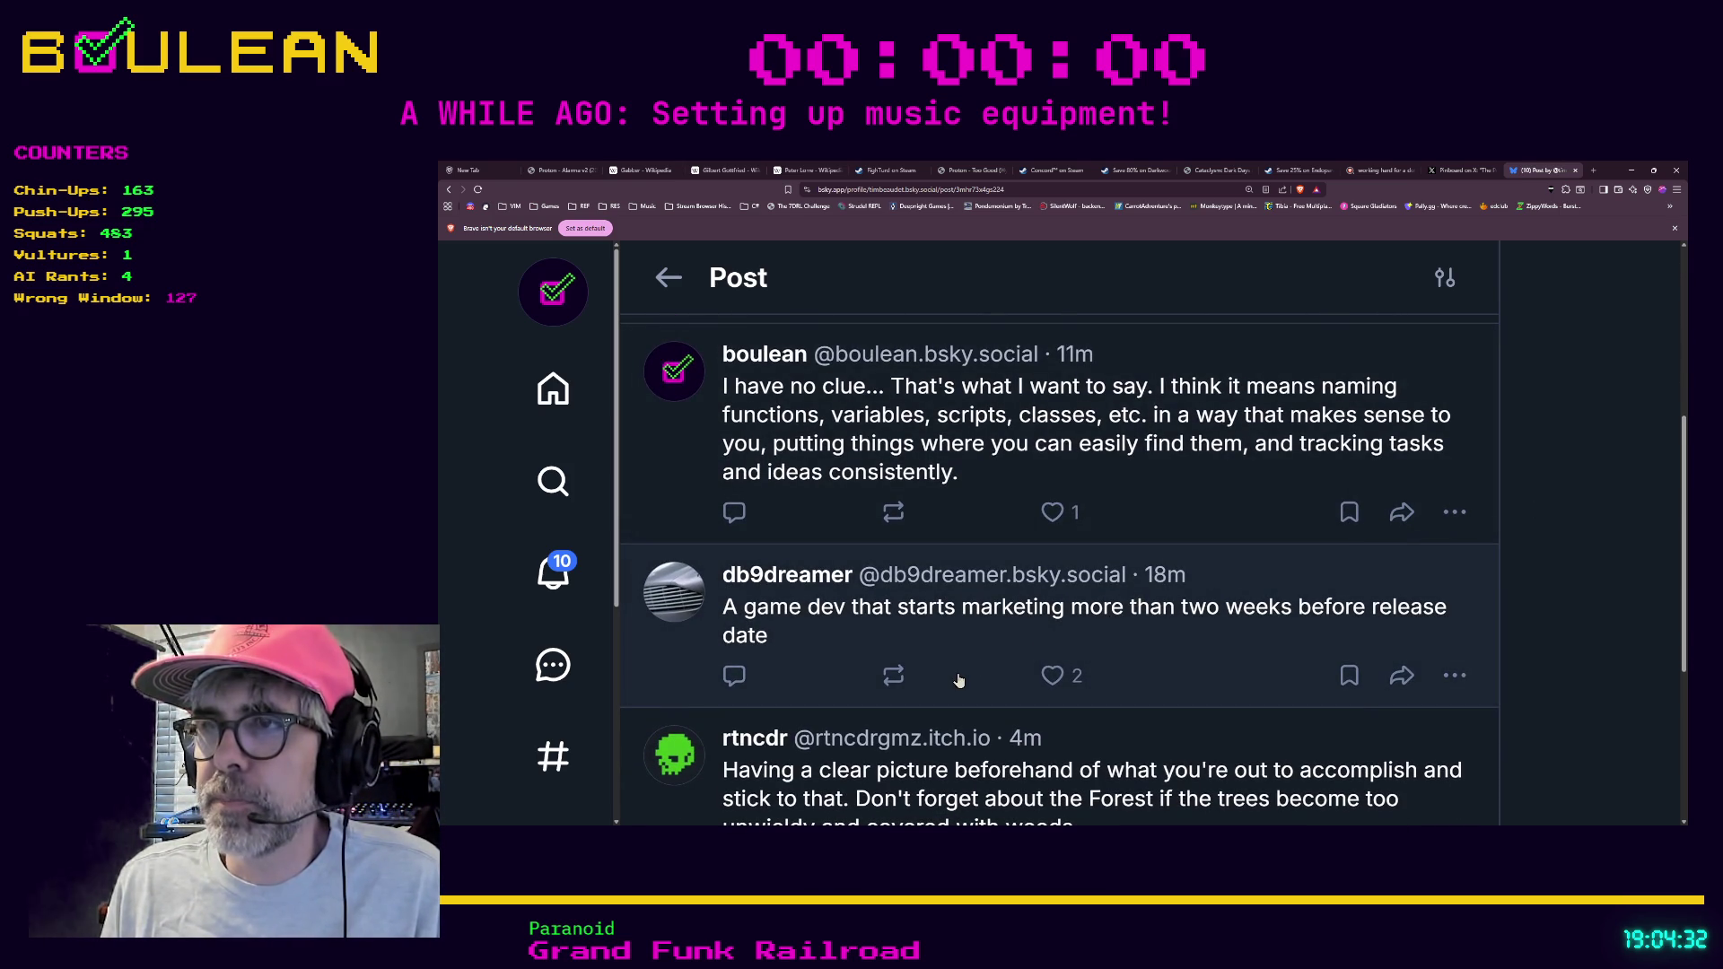
{"action": "left_click", "coordinate": [1053, 681]}
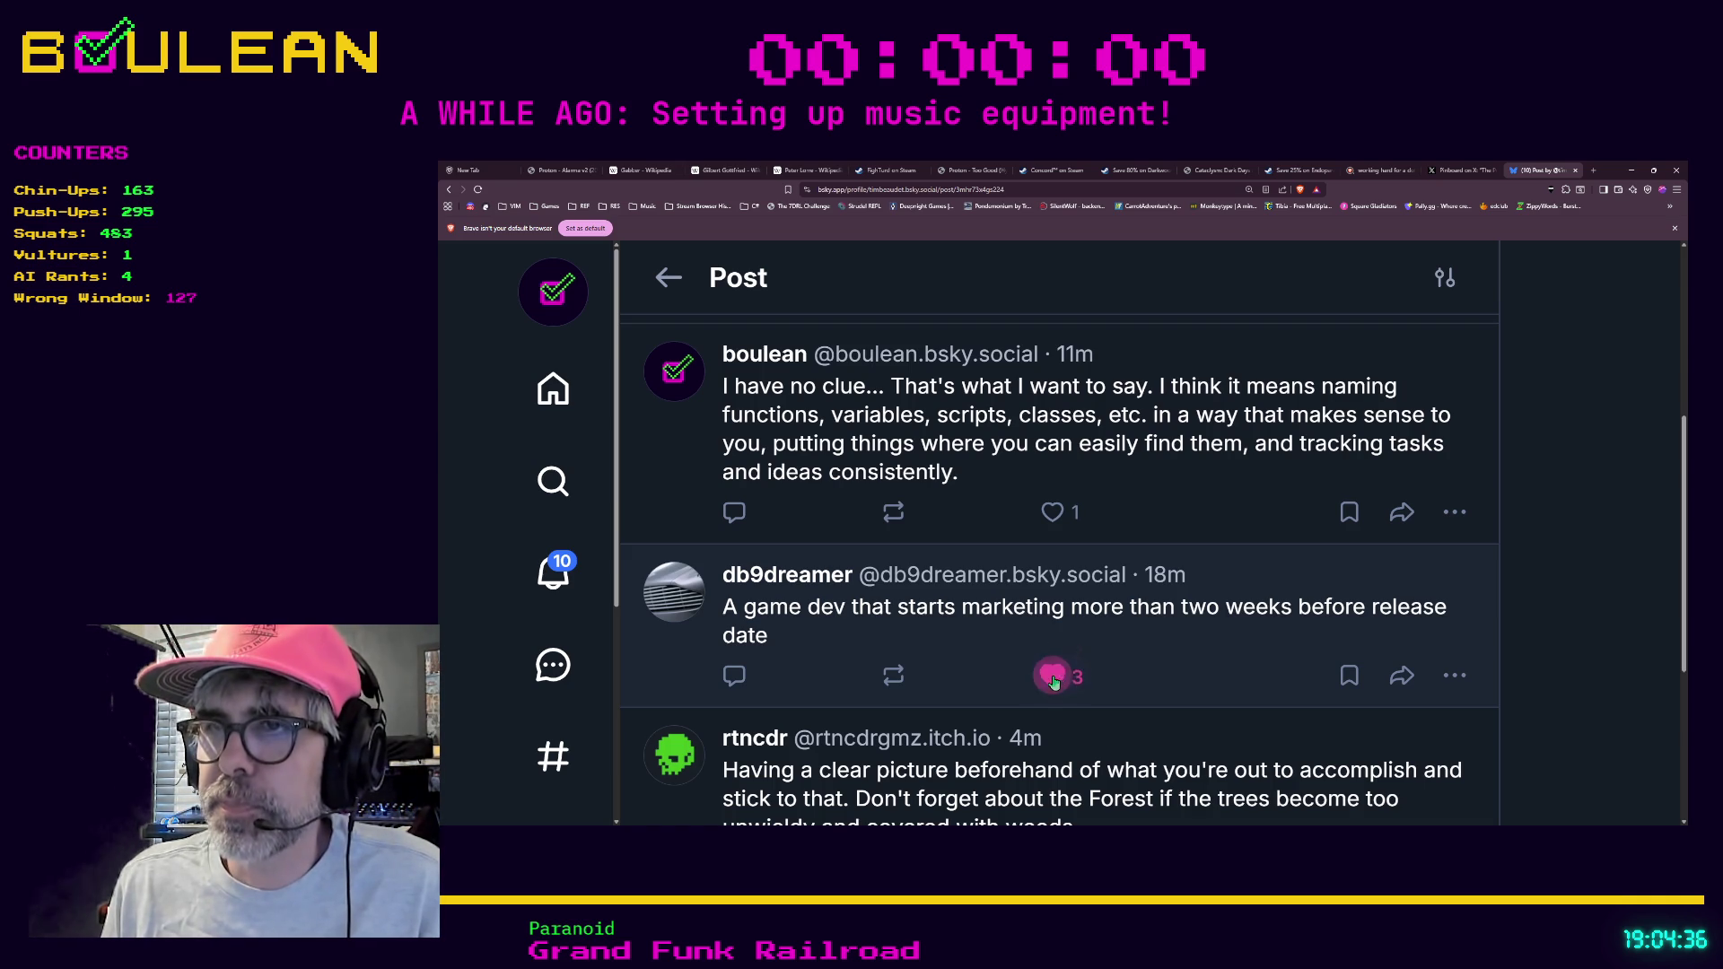
{"action": "scroll", "coordinate": [996, 675], "scroll_direction": "down", "scroll_amount": 2}
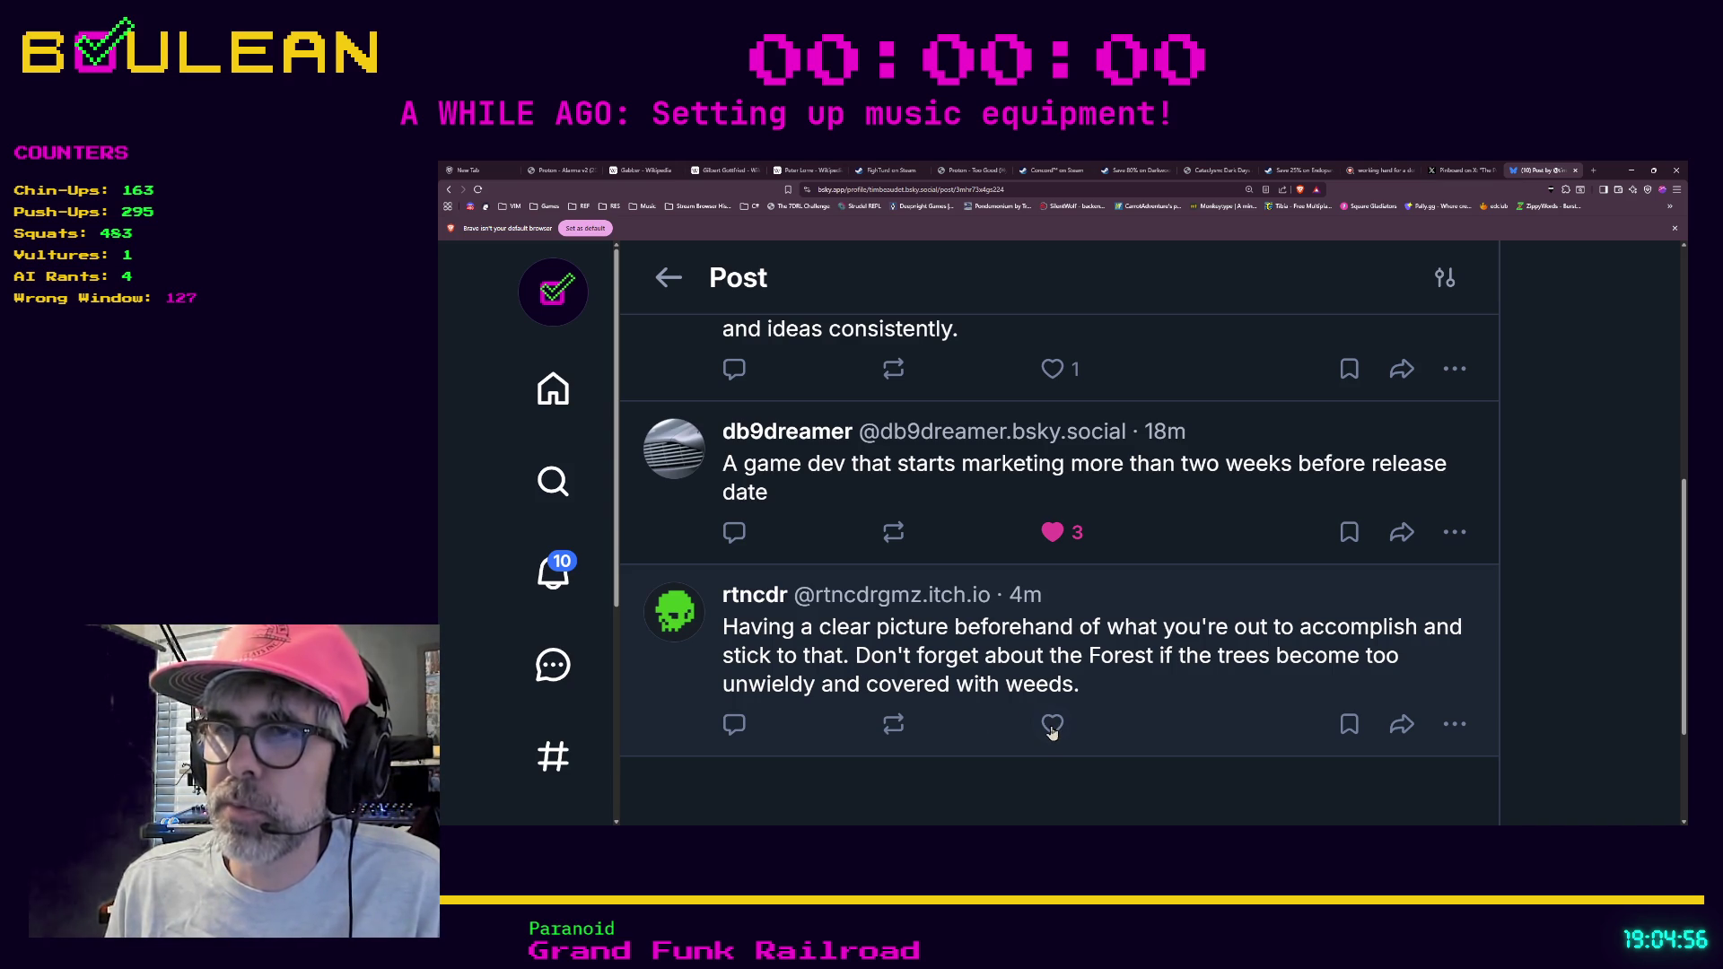
{"action": "left_click", "coordinate": [1054, 725]}
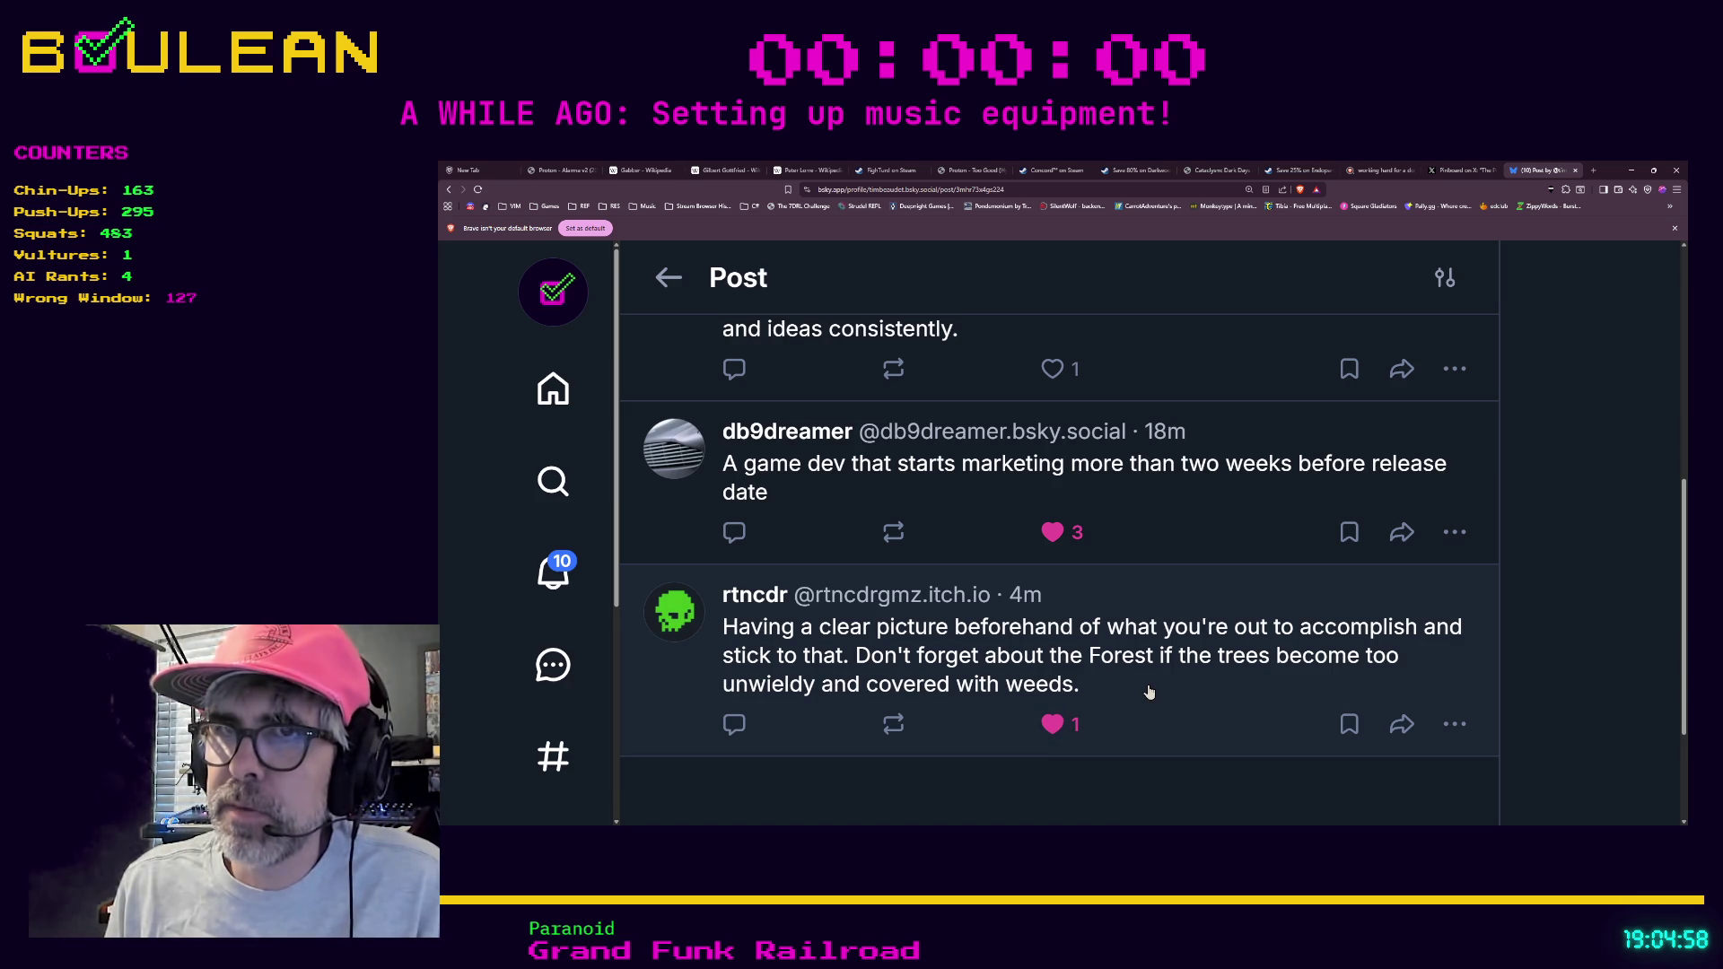
Like the original question post and minimize the browser.
{"action": "scroll", "coordinate": [1148, 691], "scroll_direction": "up", "scroll_amount": 5}
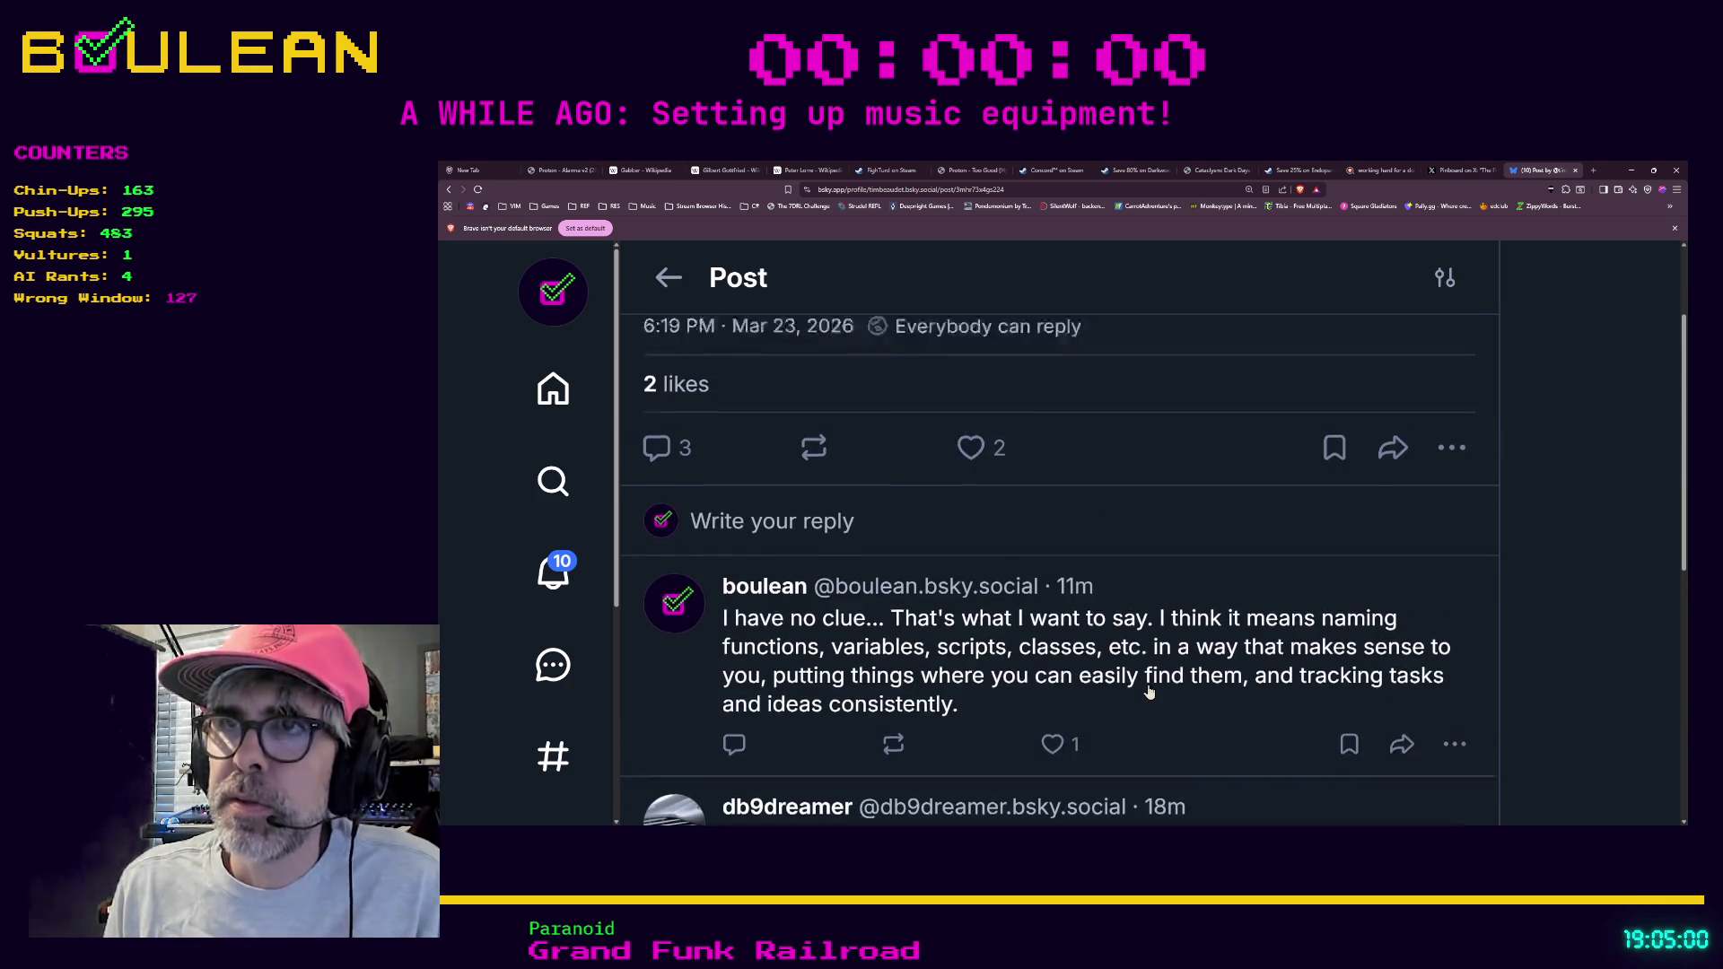
{"action": "left_click", "coordinate": [972, 504]}
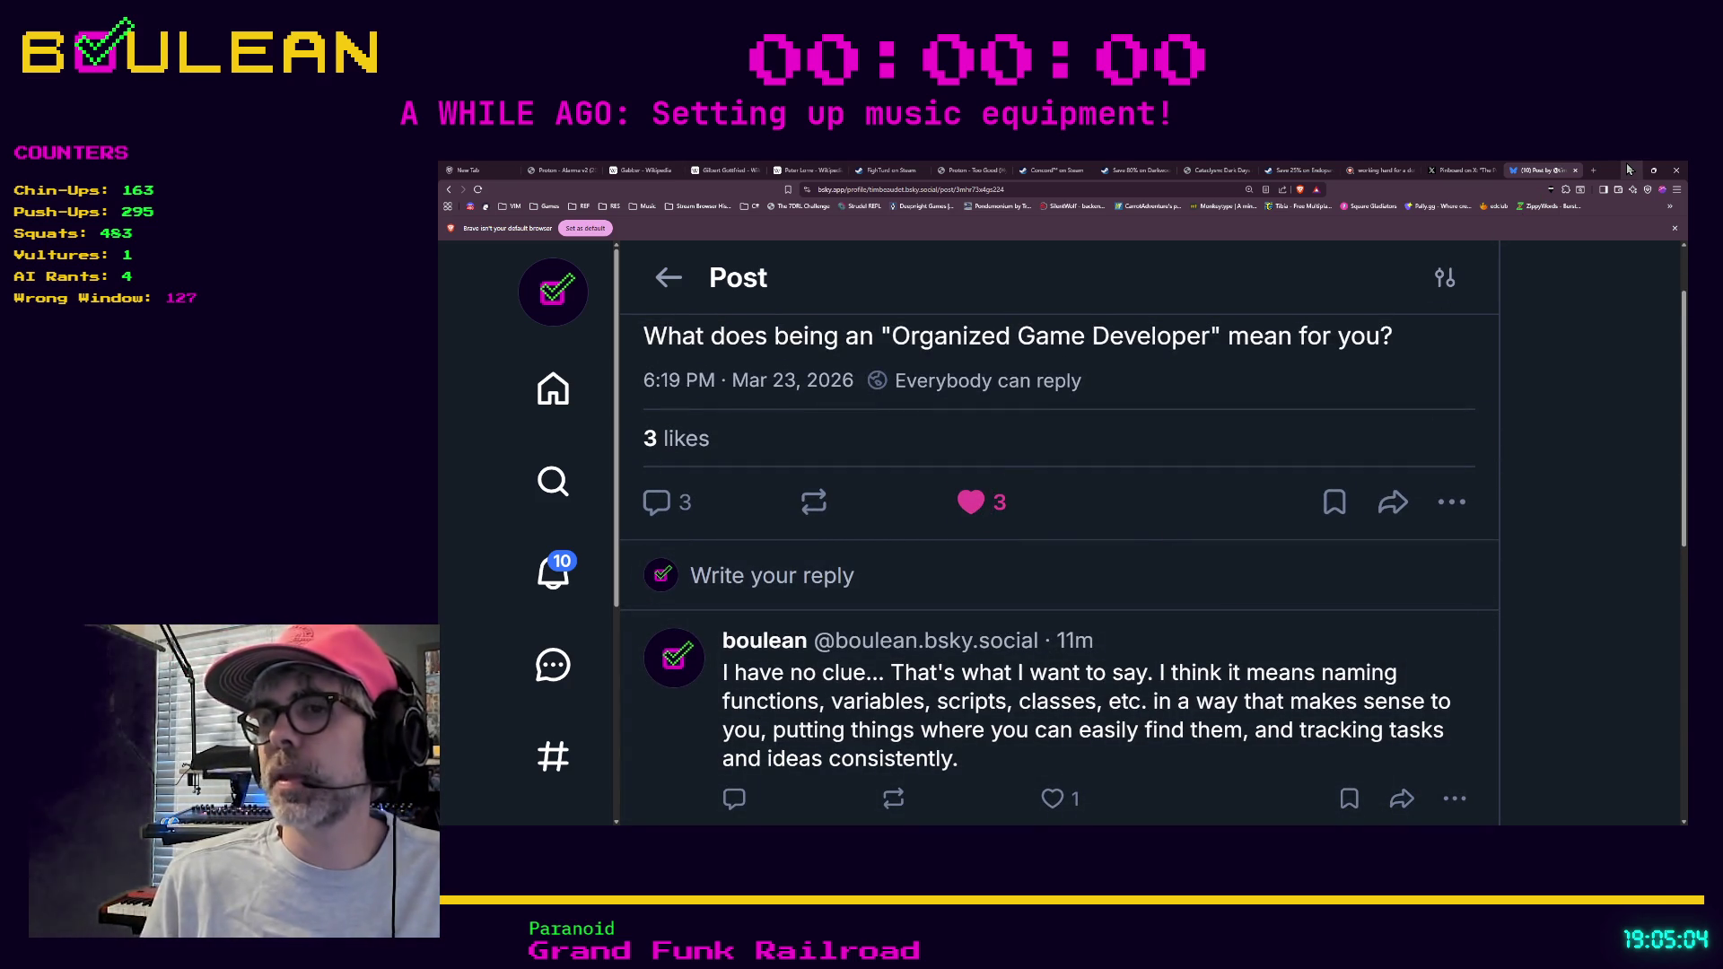
{"action": "scroll", "coordinate": [1193, 525], "scroll_direction": "down", "scroll_amount": 4}
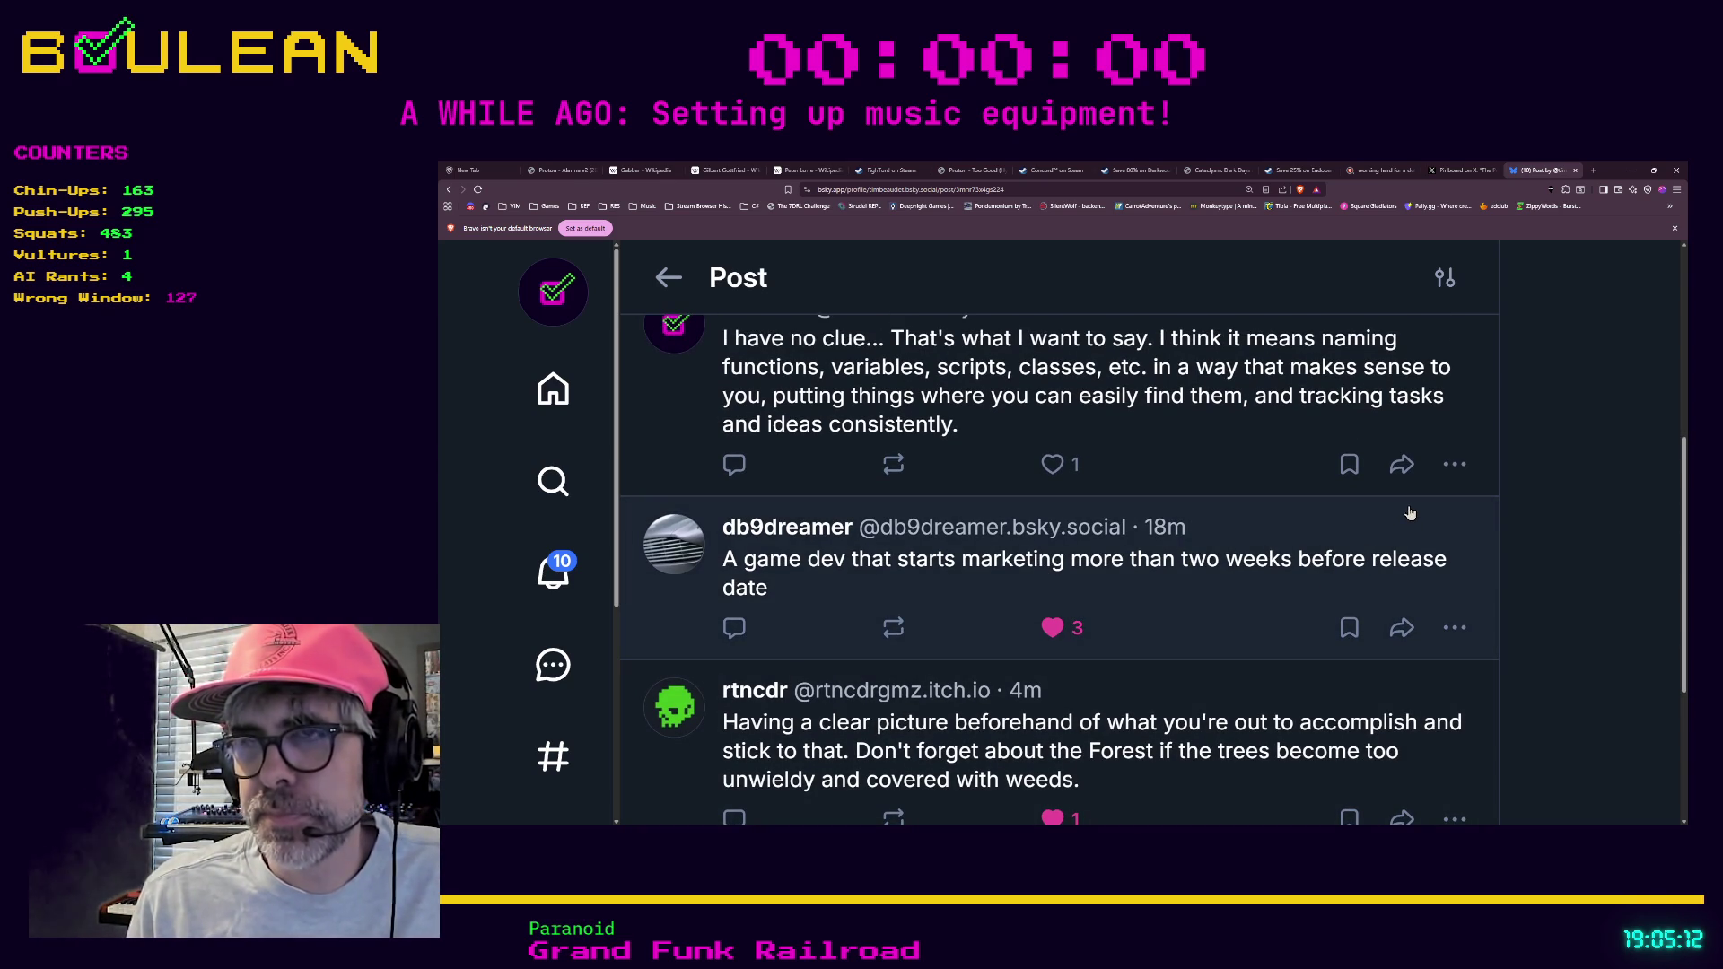
{"action": "left_click", "coordinate": [1633, 172]}
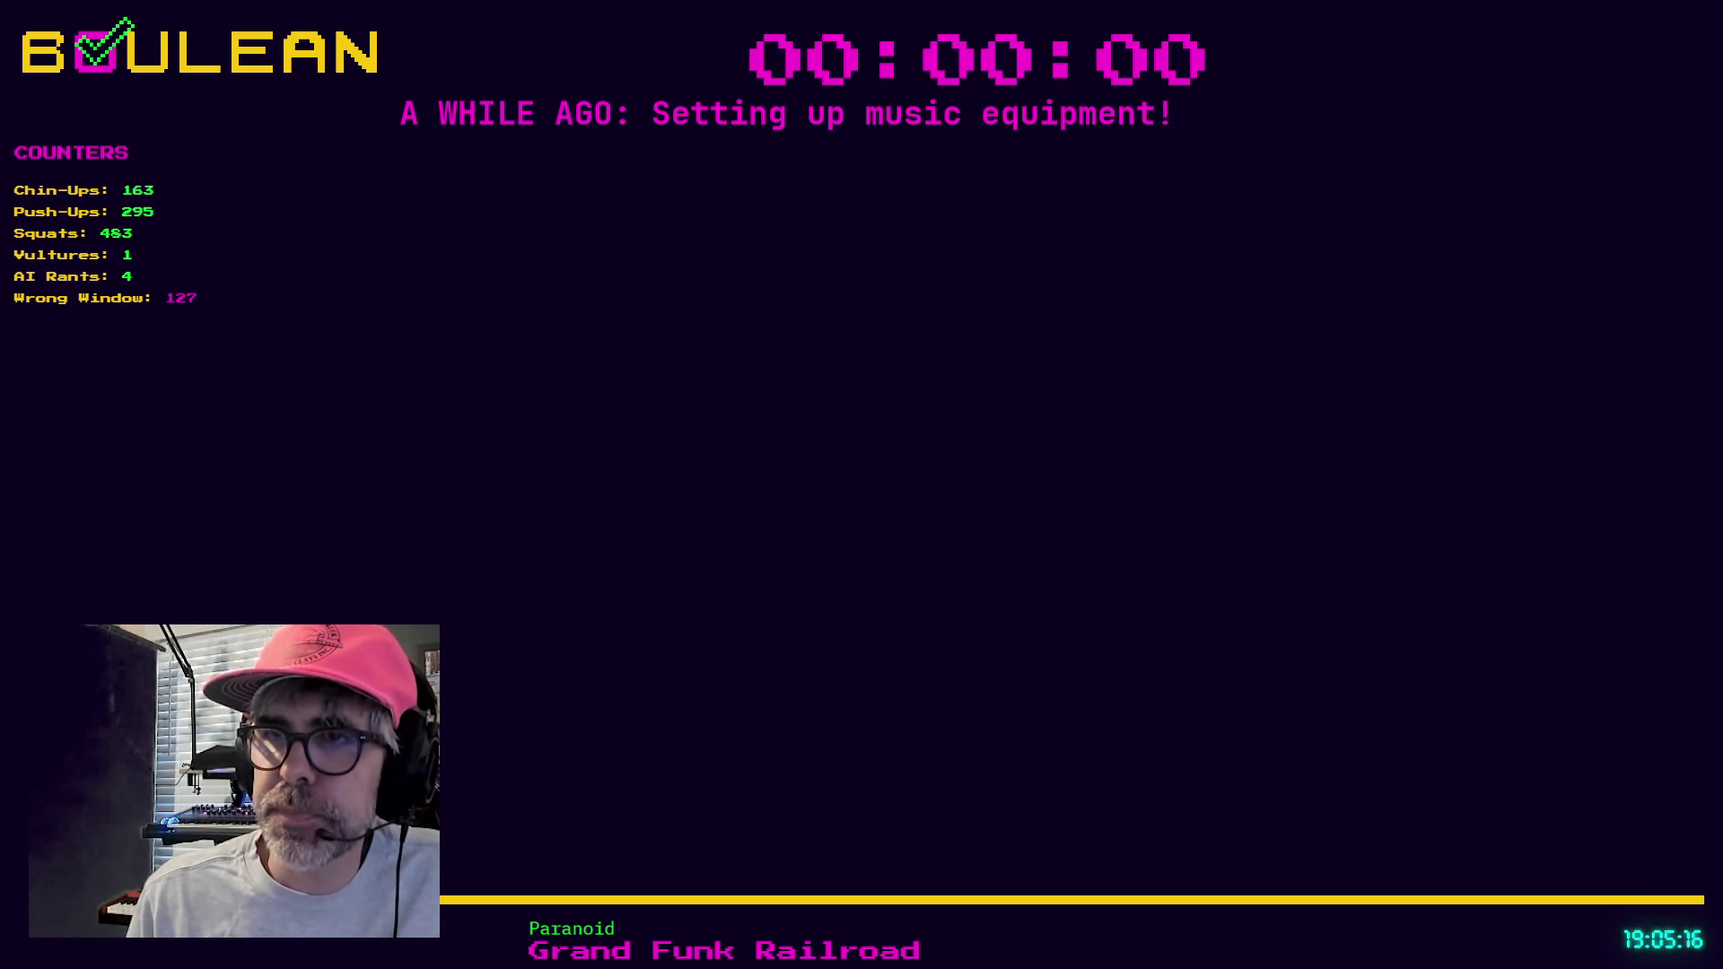
In ai_movement.gd, gate the position print behind 'if debug_mode:' and stub get_next_position() -> Vector2.
{"action": "left_click", "coordinate": [1114, 543]}
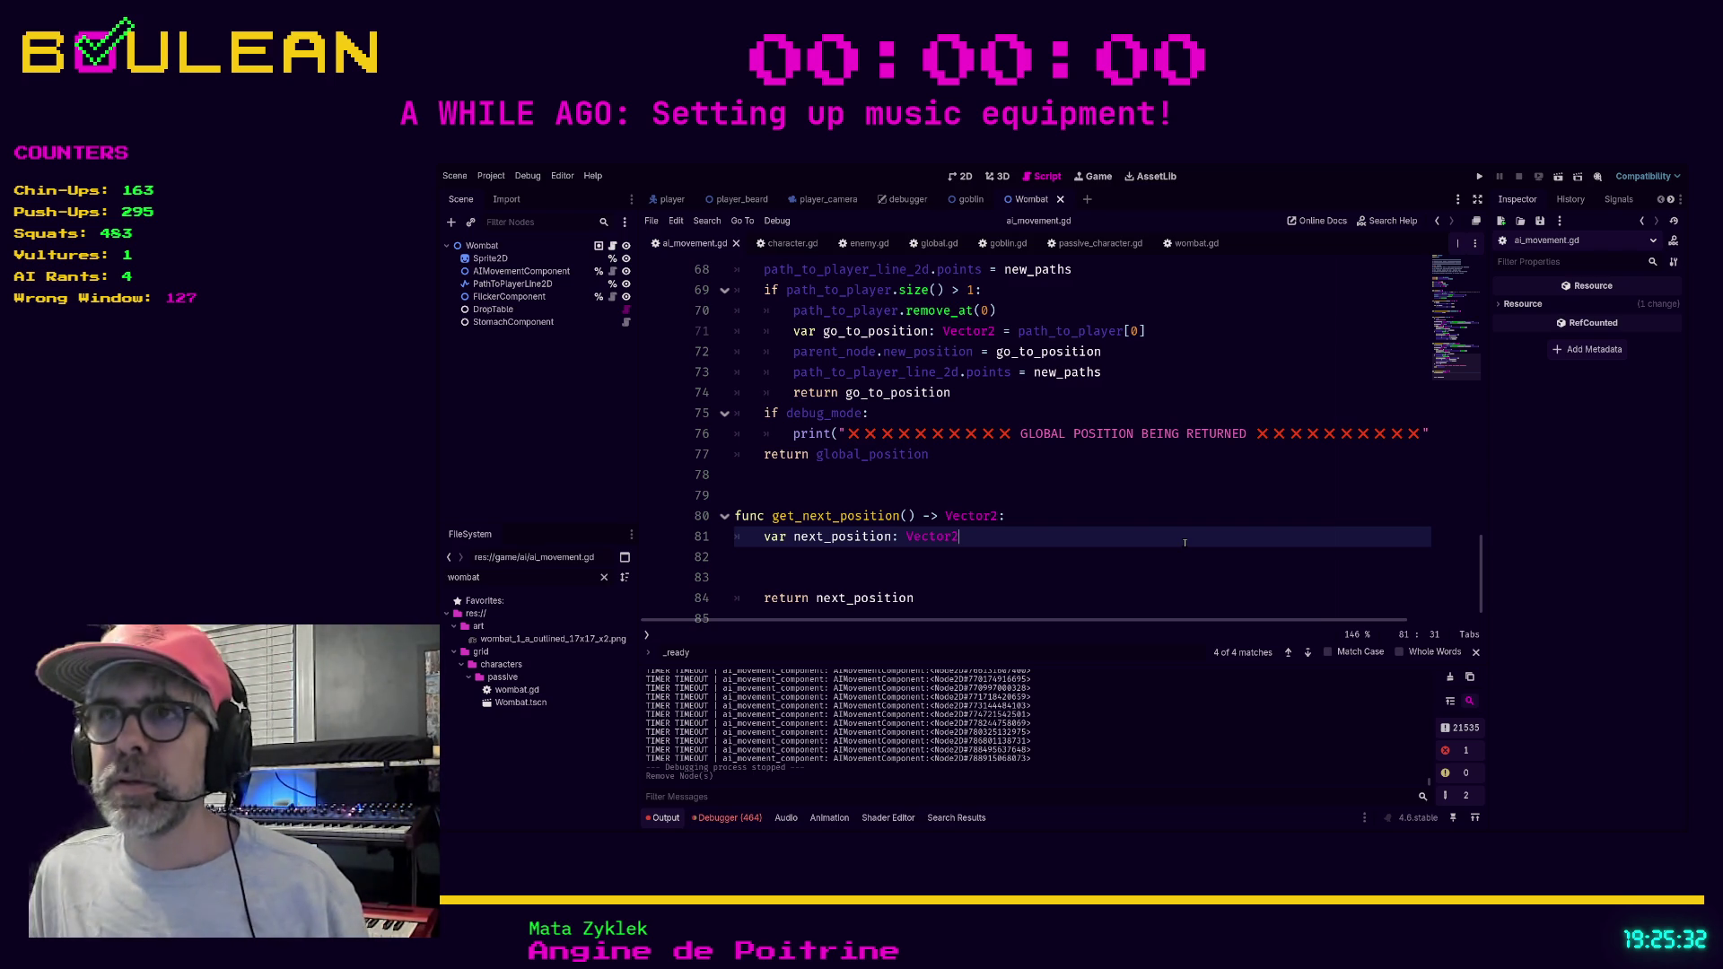
Check the debug-only '_move_ai()' print in ai_movement.gd, then run the project with F5.
{"action": "scroll", "coordinate": [929, 451], "scroll_direction": "up", "scroll_amount": 13}
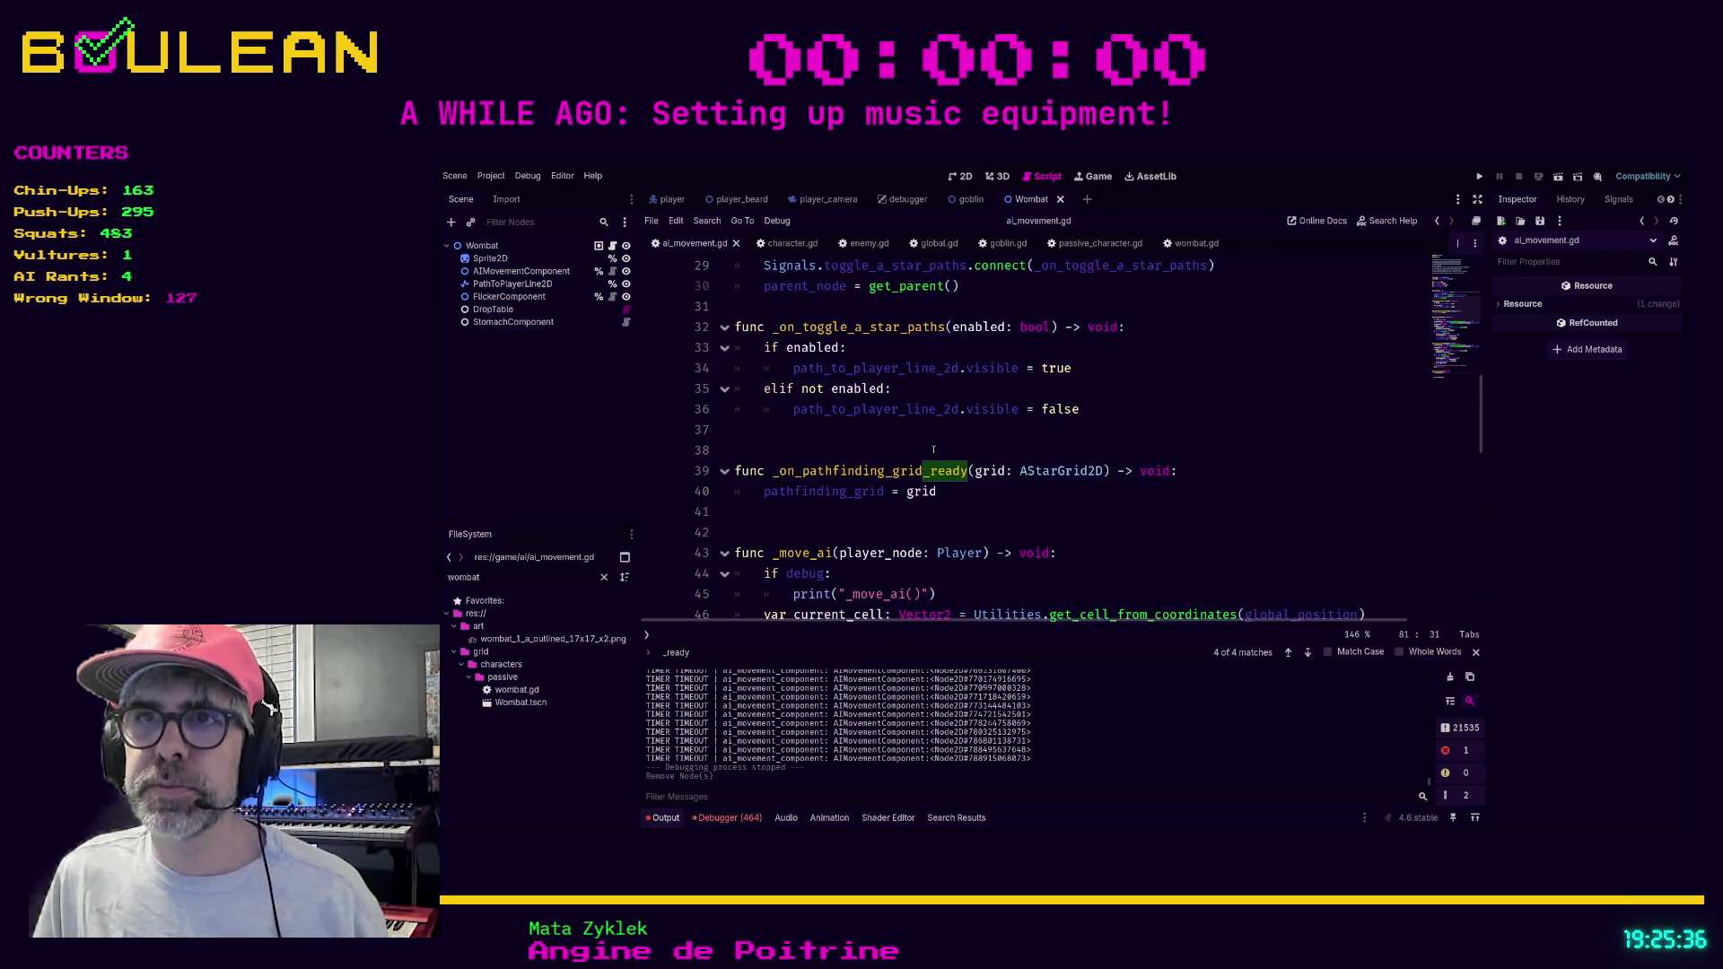
{"action": "scroll", "coordinate": [1068, 349], "scroll_direction": "up", "scroll_amount": 2}
{"action": "scroll", "coordinate": [1068, 348], "scroll_direction": "down", "scroll_amount": 4}
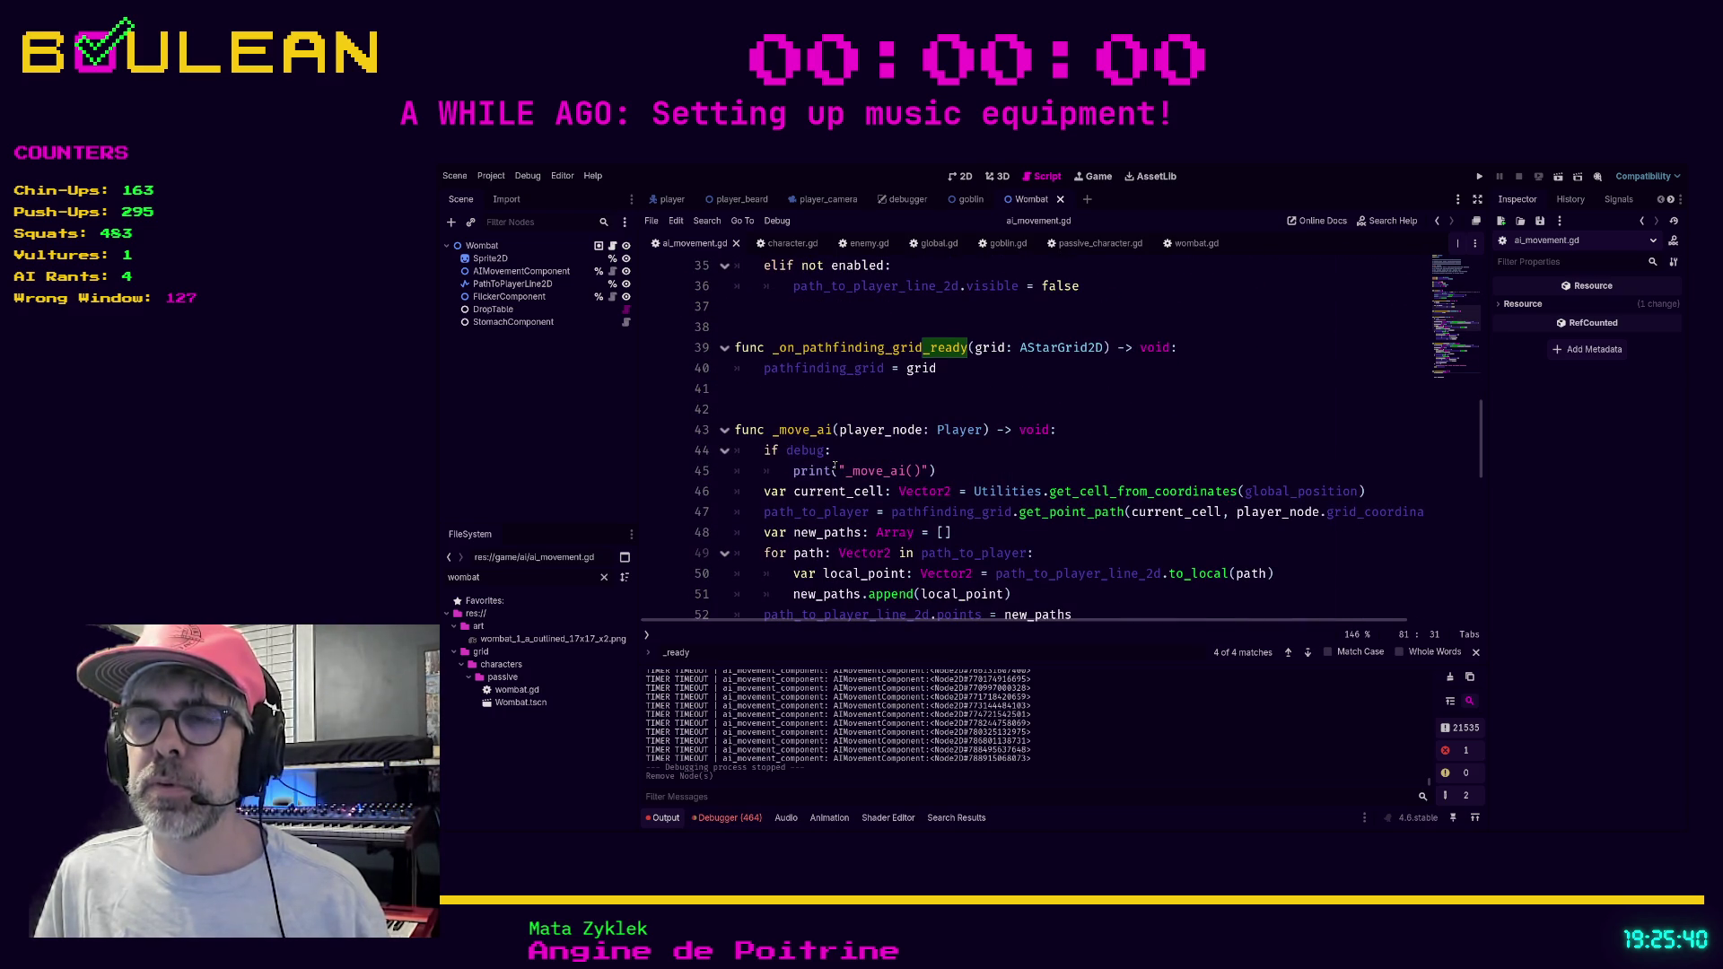
{"action": "left_click", "coordinate": [985, 470]}
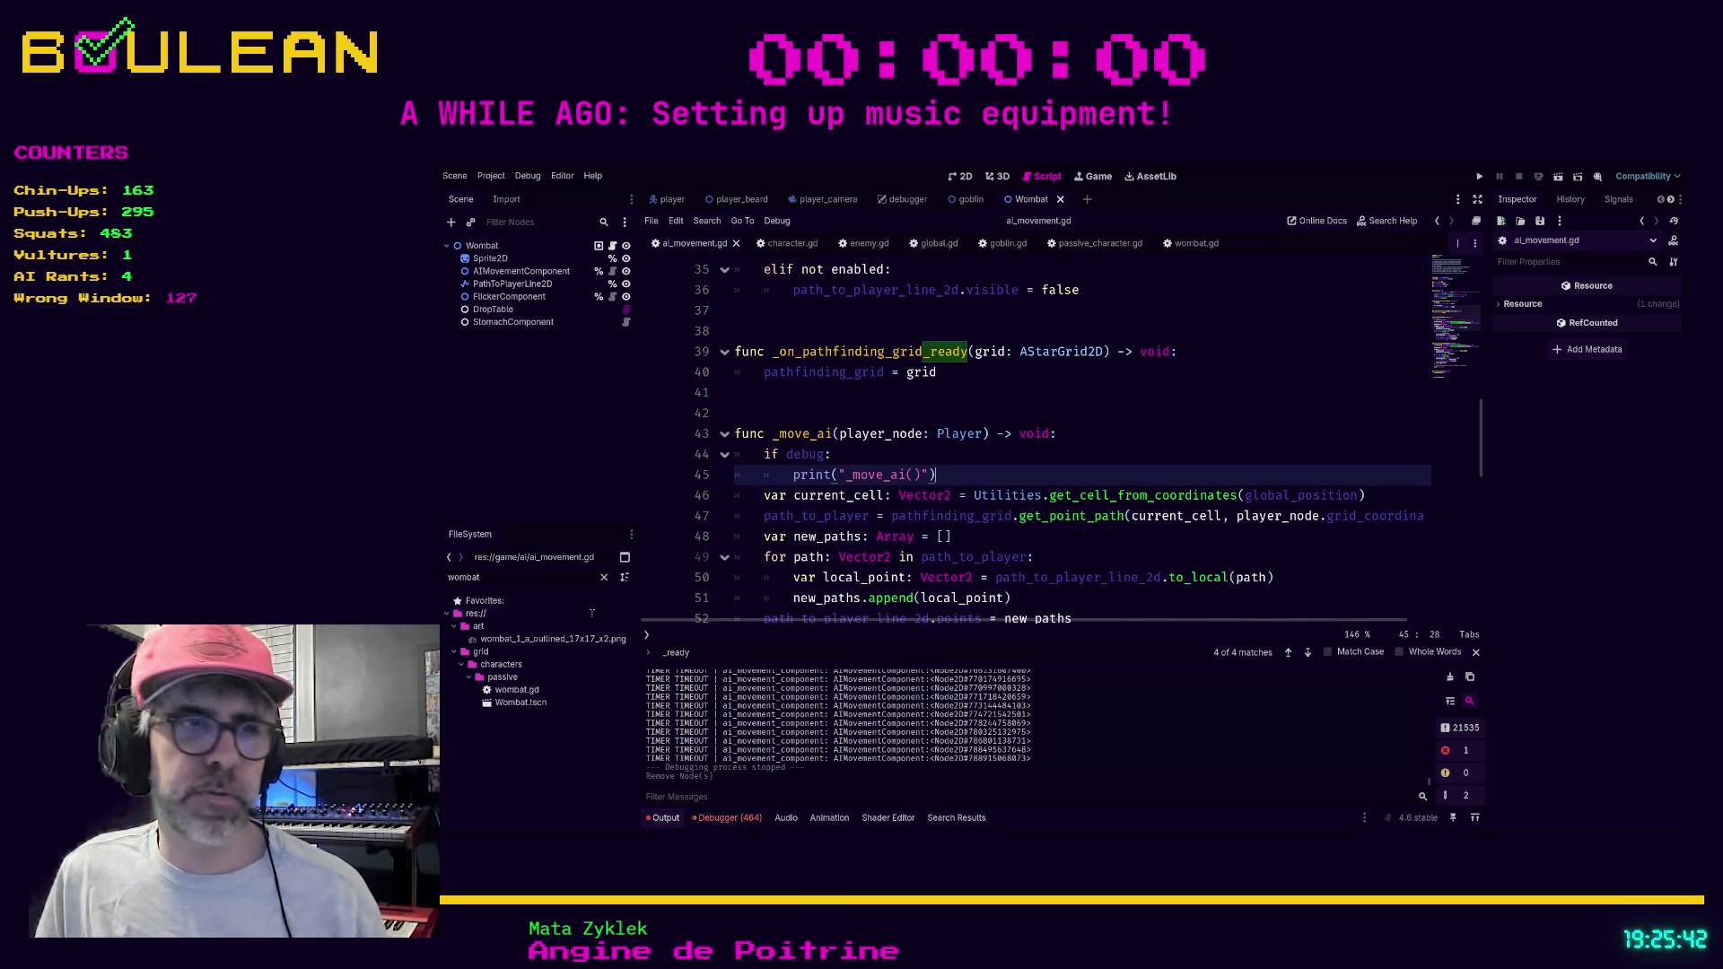
{"action": "key", "text": "F5"}
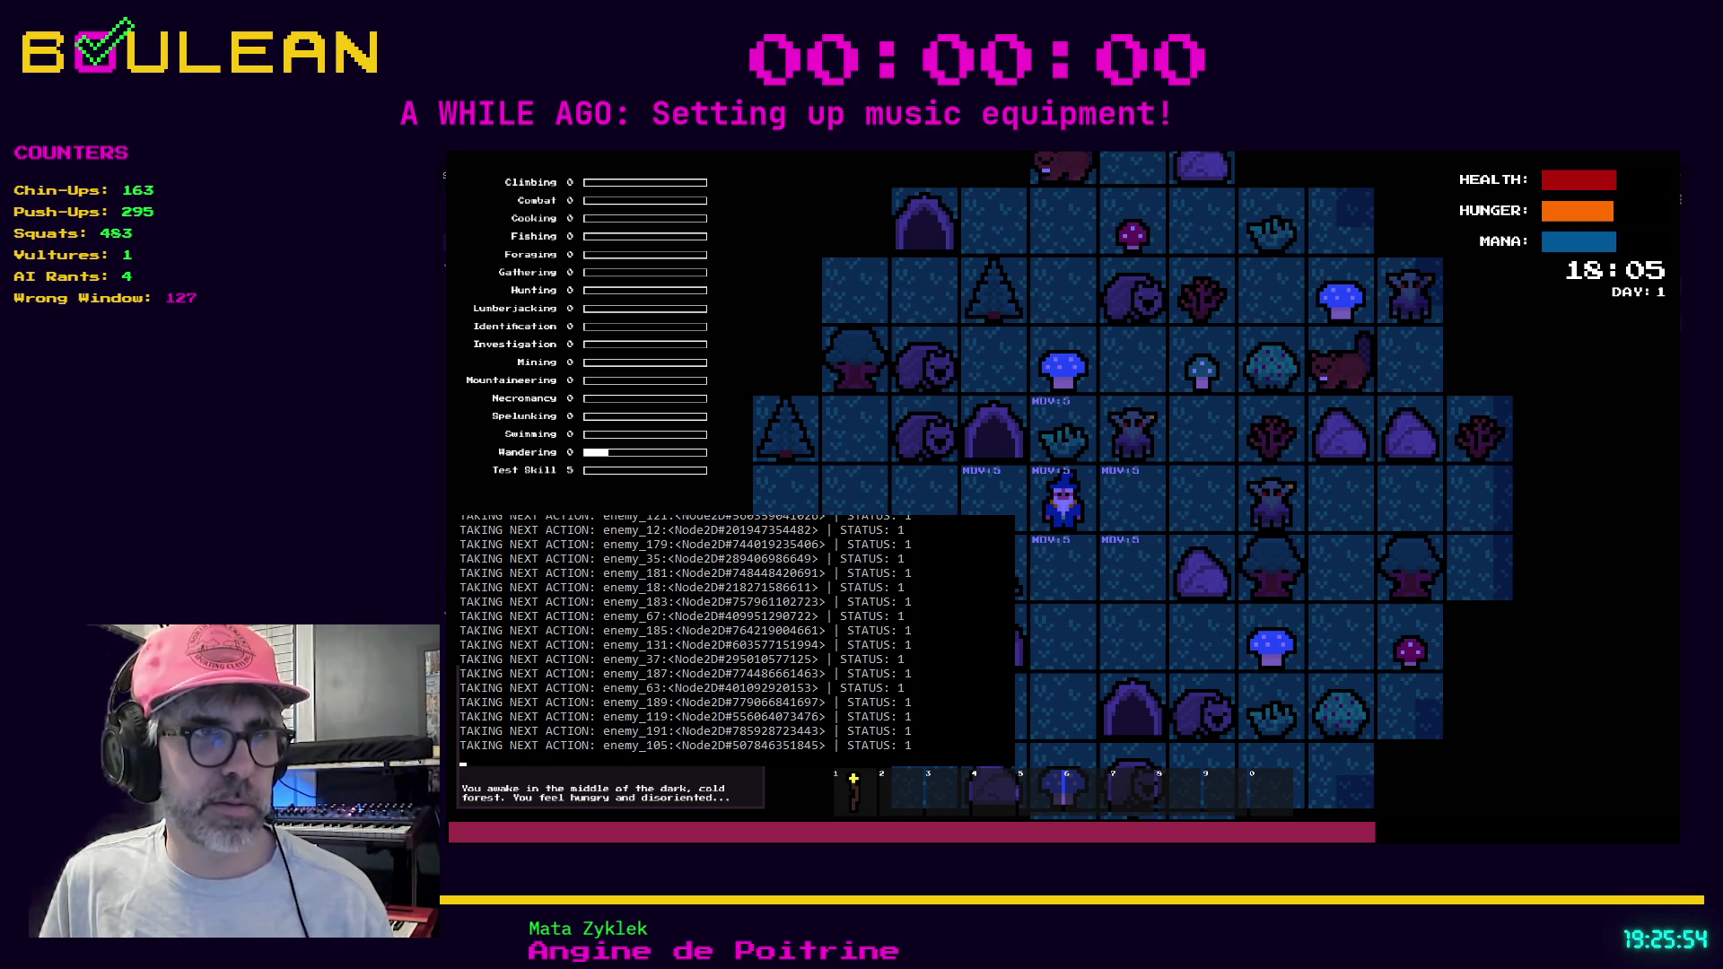
Move the wizard one tile down, advancing the in-game clock to 18:10.
{"action": "key", "text": "Down"}
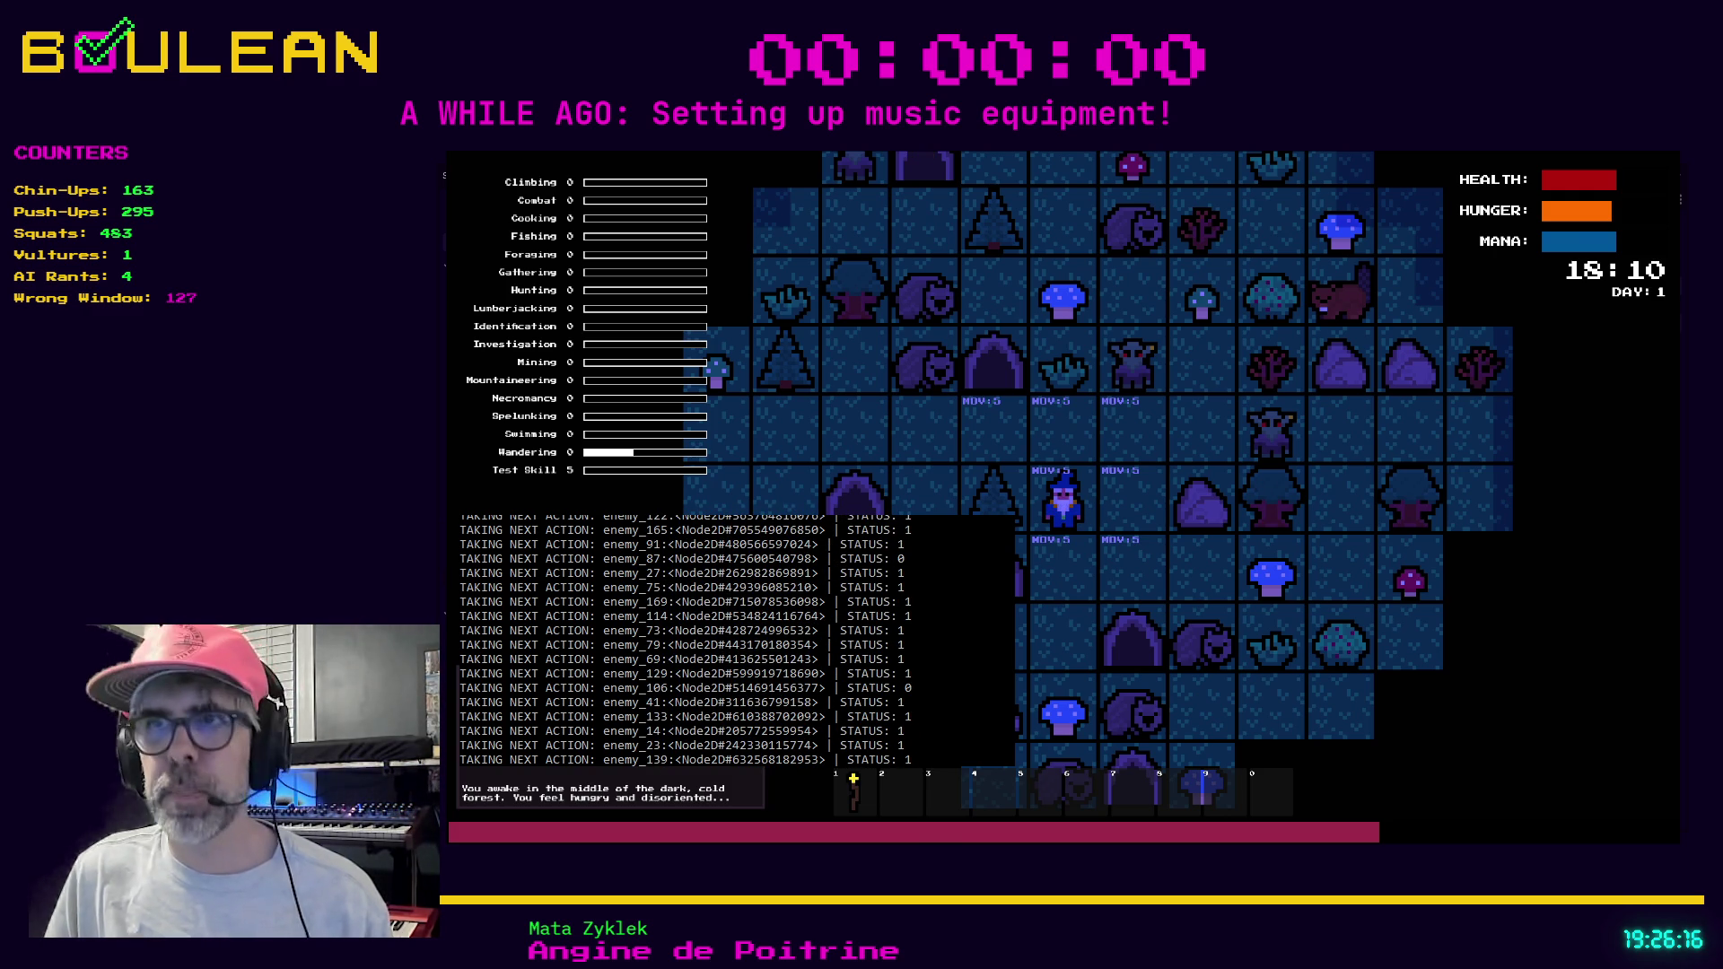
Stop the game and inspect the Wombat's AIMovementComponent node.
{"action": "left_click", "coordinate": [1166, 434]}
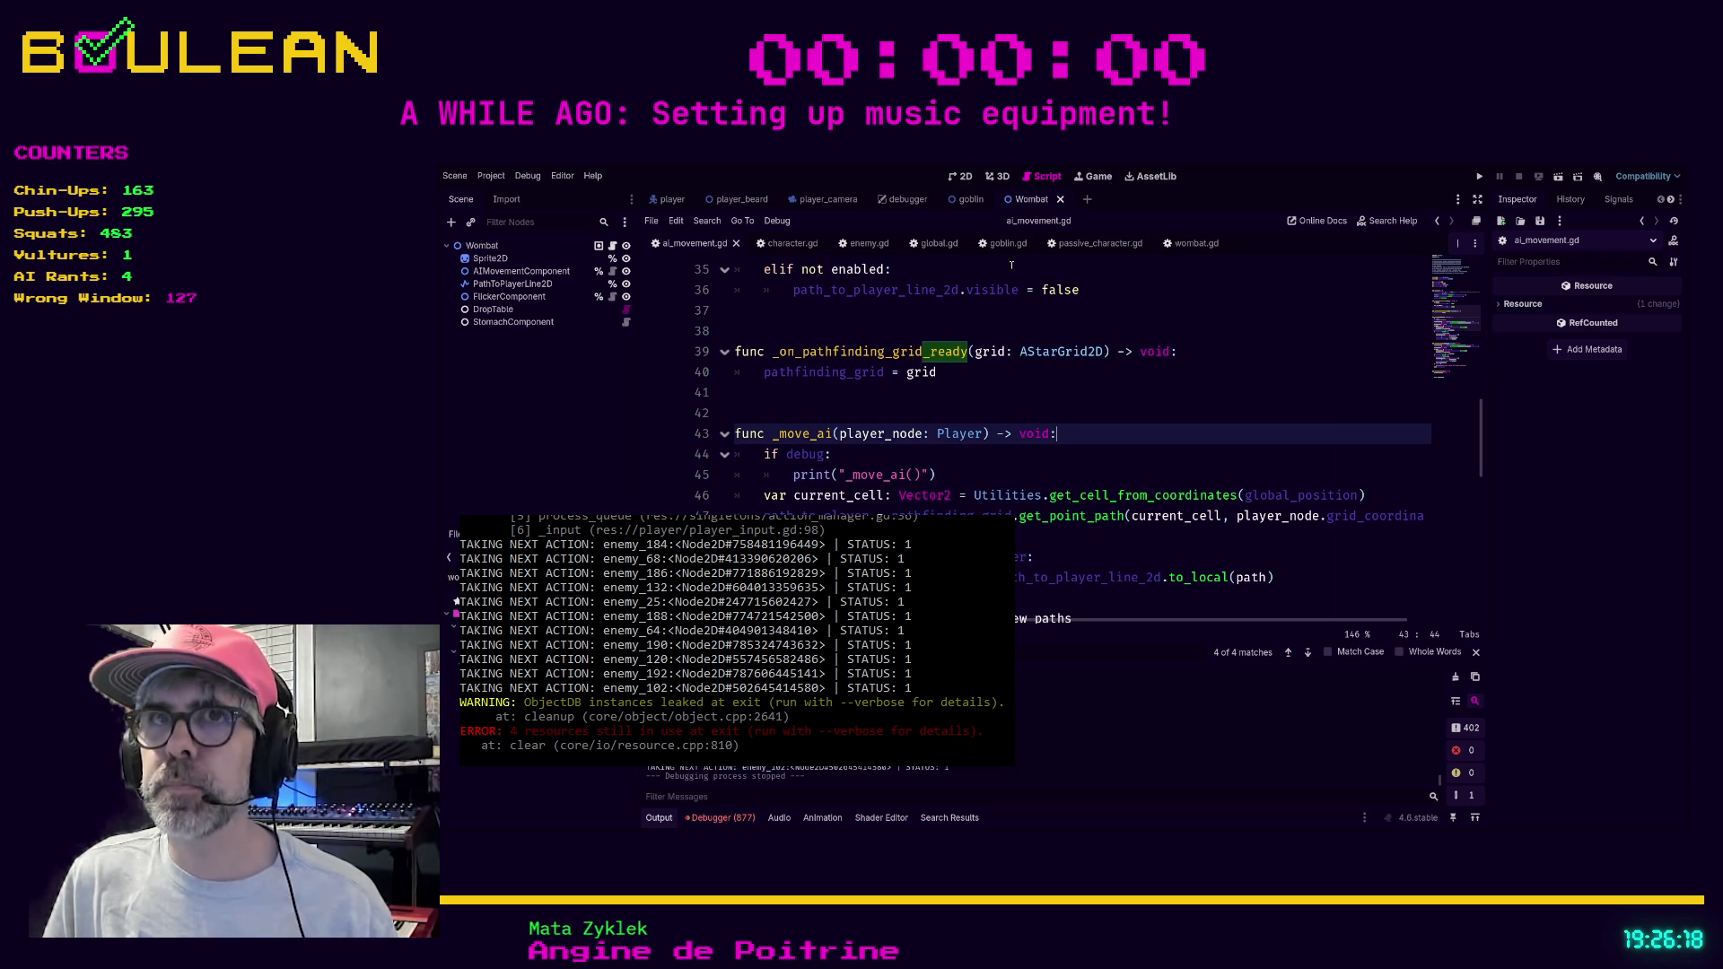
{"action": "left_click", "coordinate": [480, 246]}
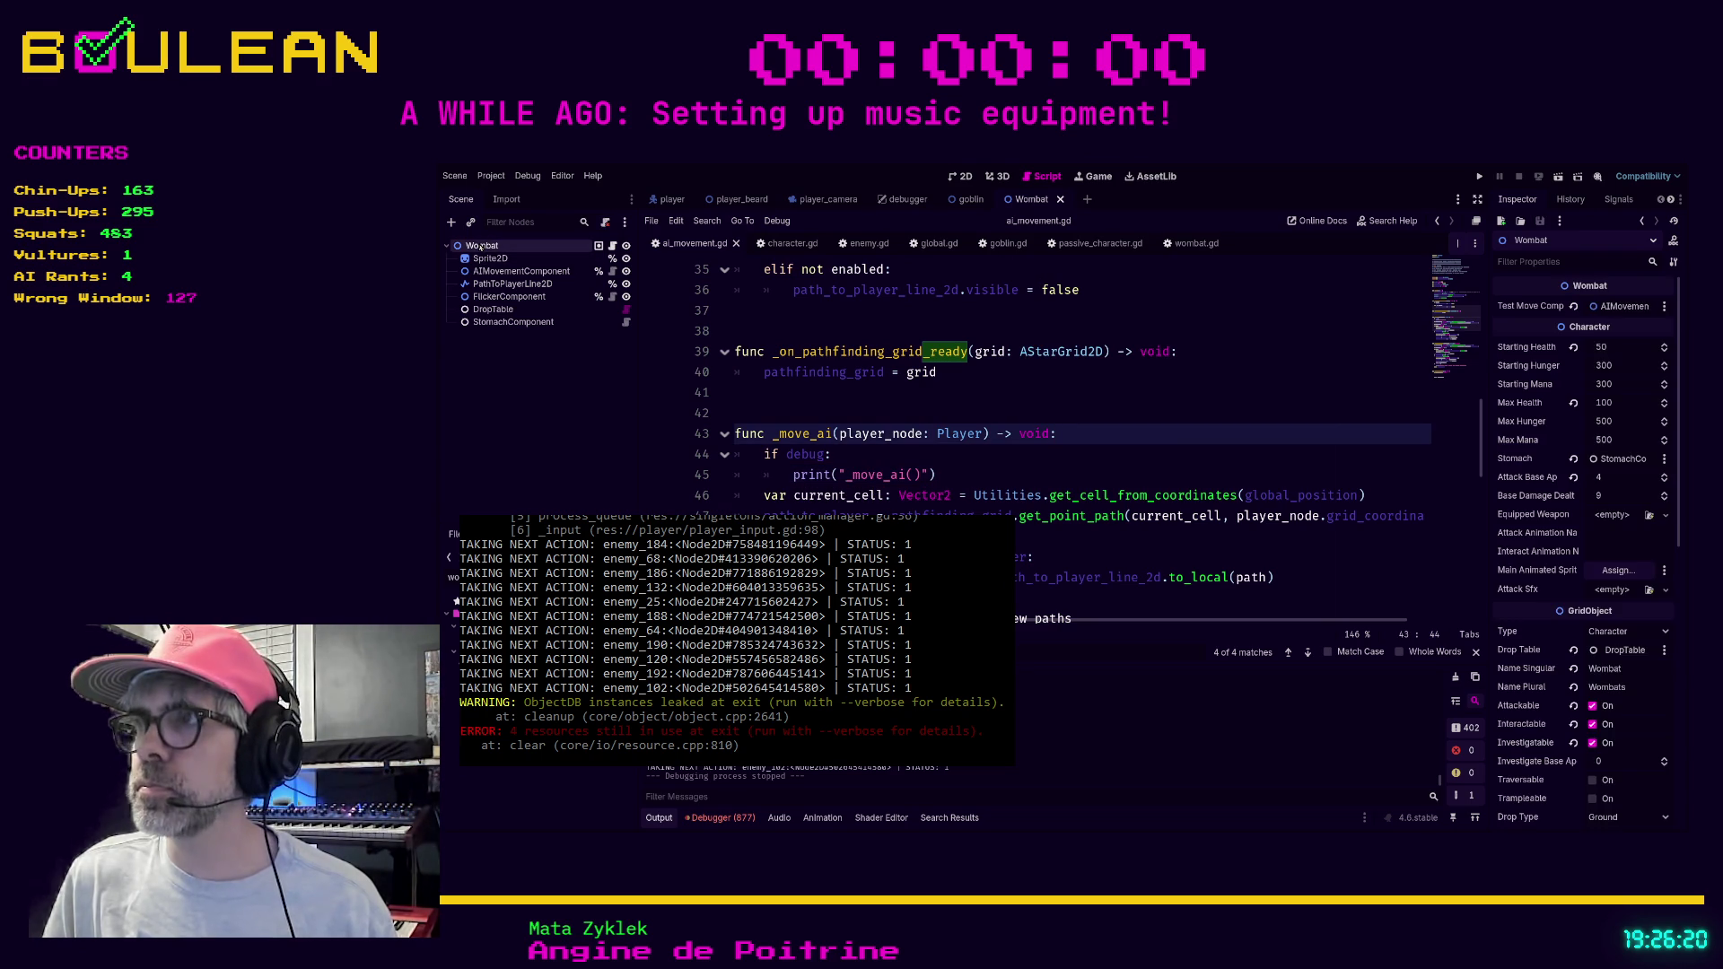
{"action": "left_click", "coordinate": [521, 271]}
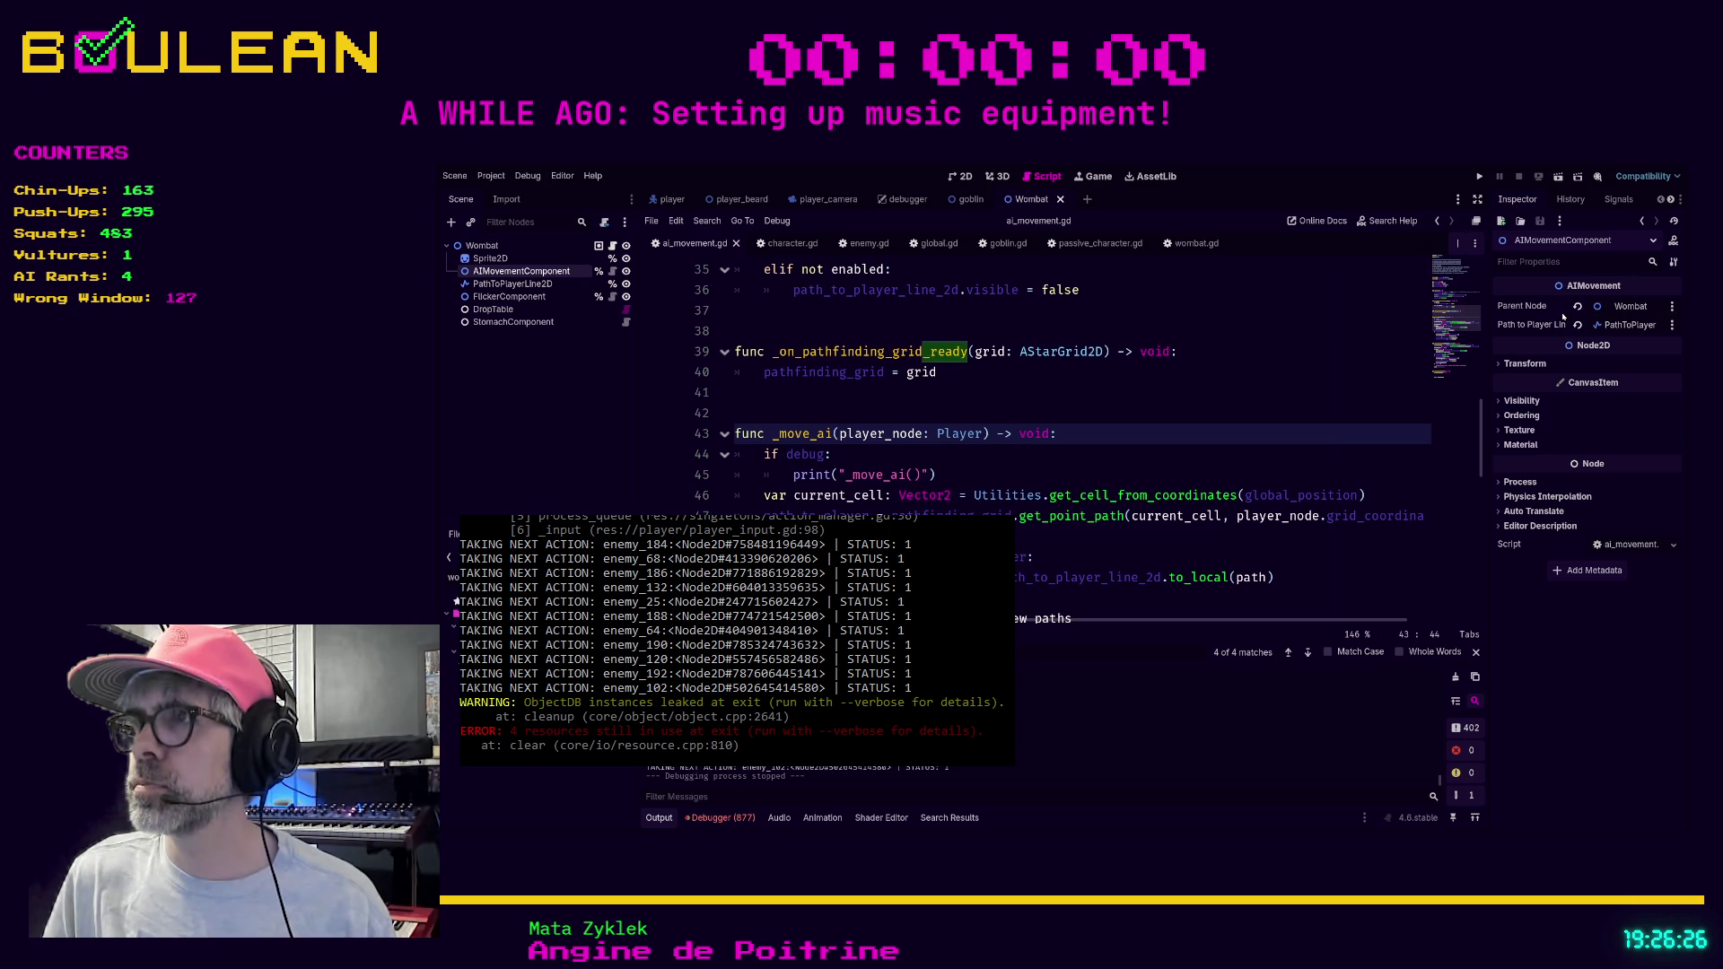
{"action": "left_click", "coordinate": [1261, 350]}
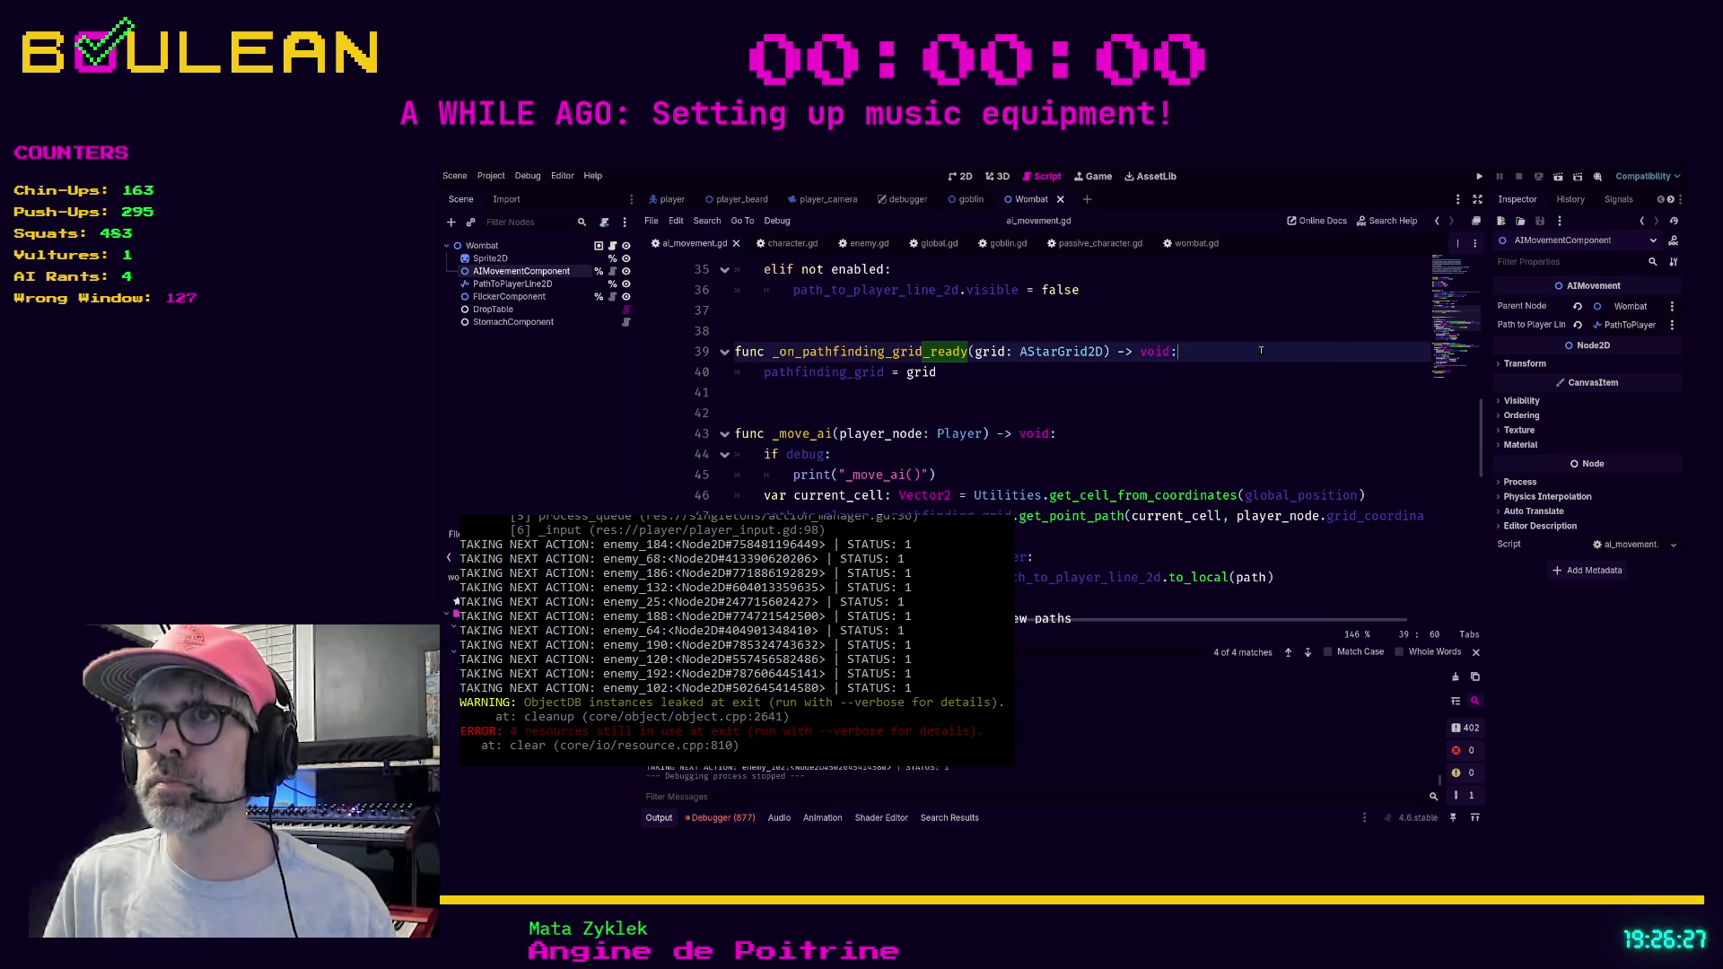
Switch to the goblin scene and inspect its AIMovement node and root properties.
{"action": "left_click", "coordinate": [964, 201]}
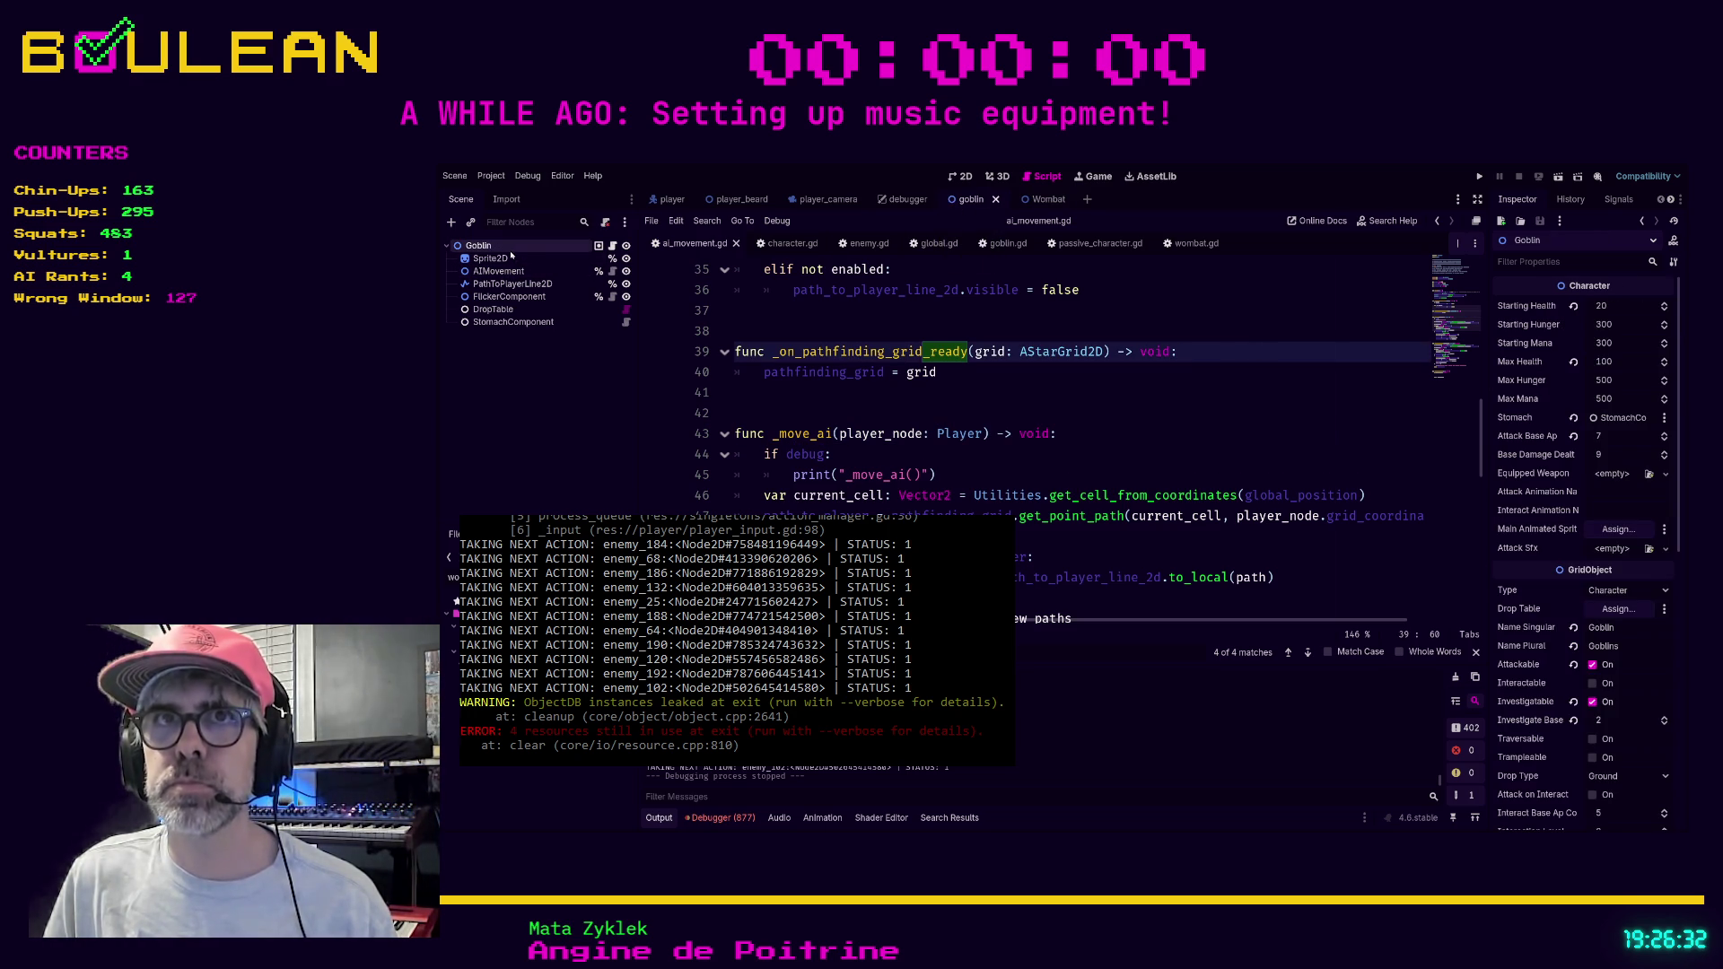
{"action": "left_click", "coordinate": [509, 271]}
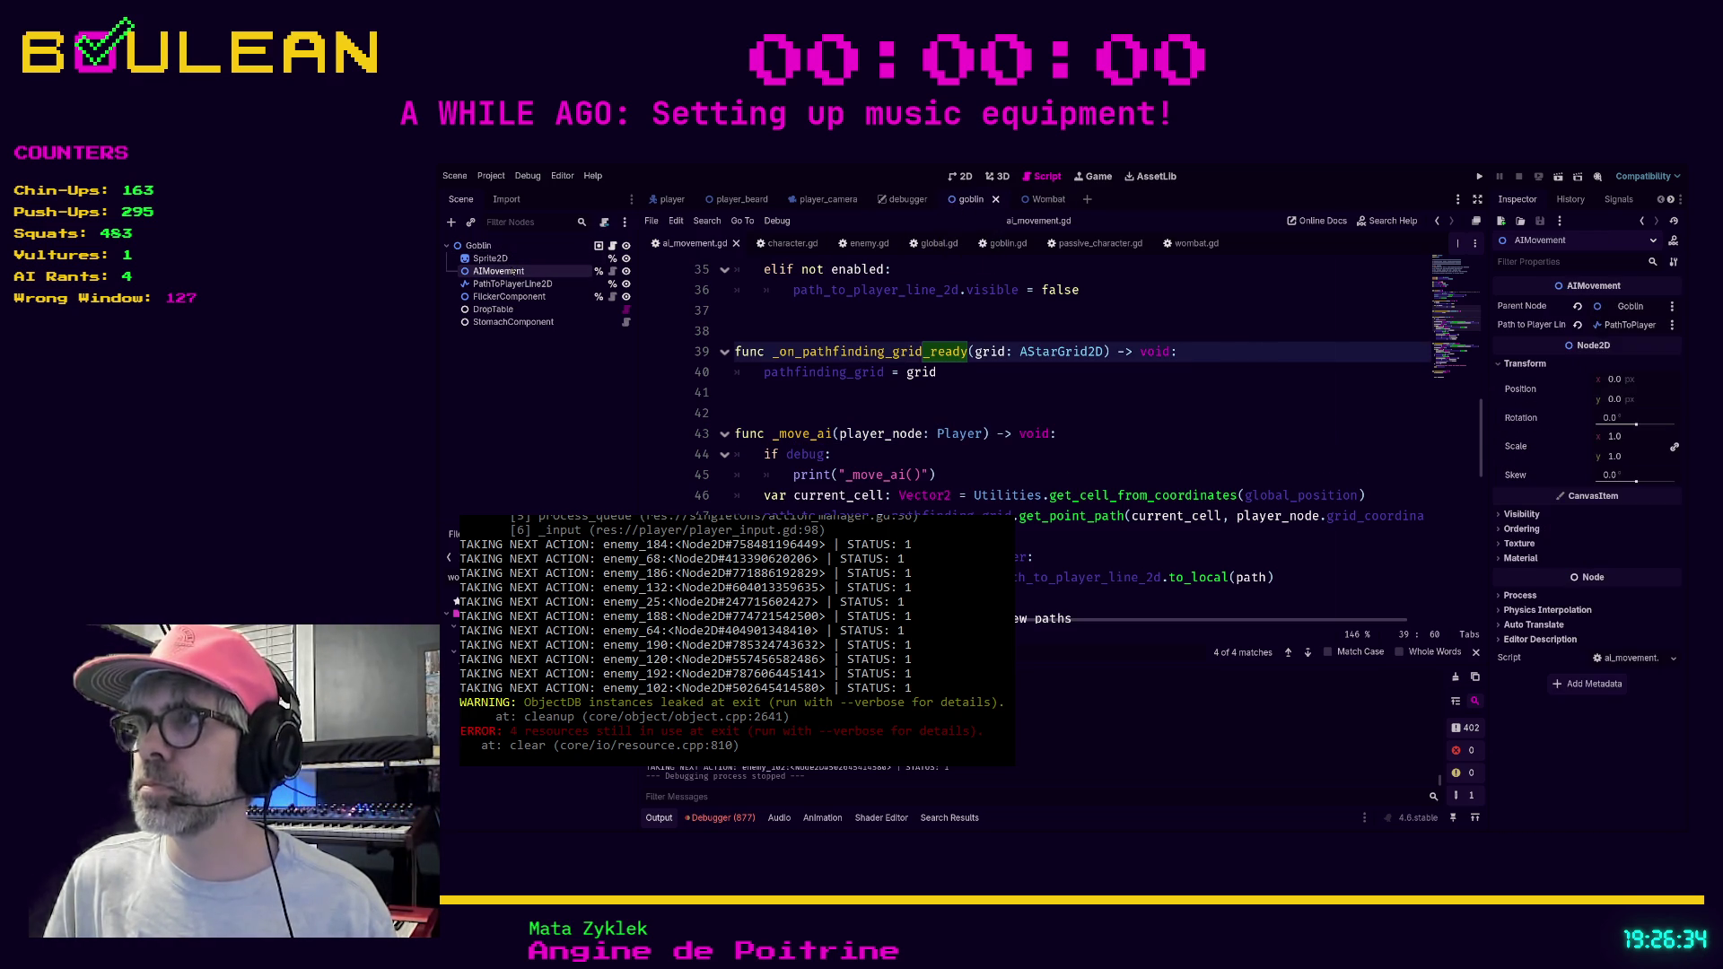
{"action": "left_click", "coordinate": [498, 245]}
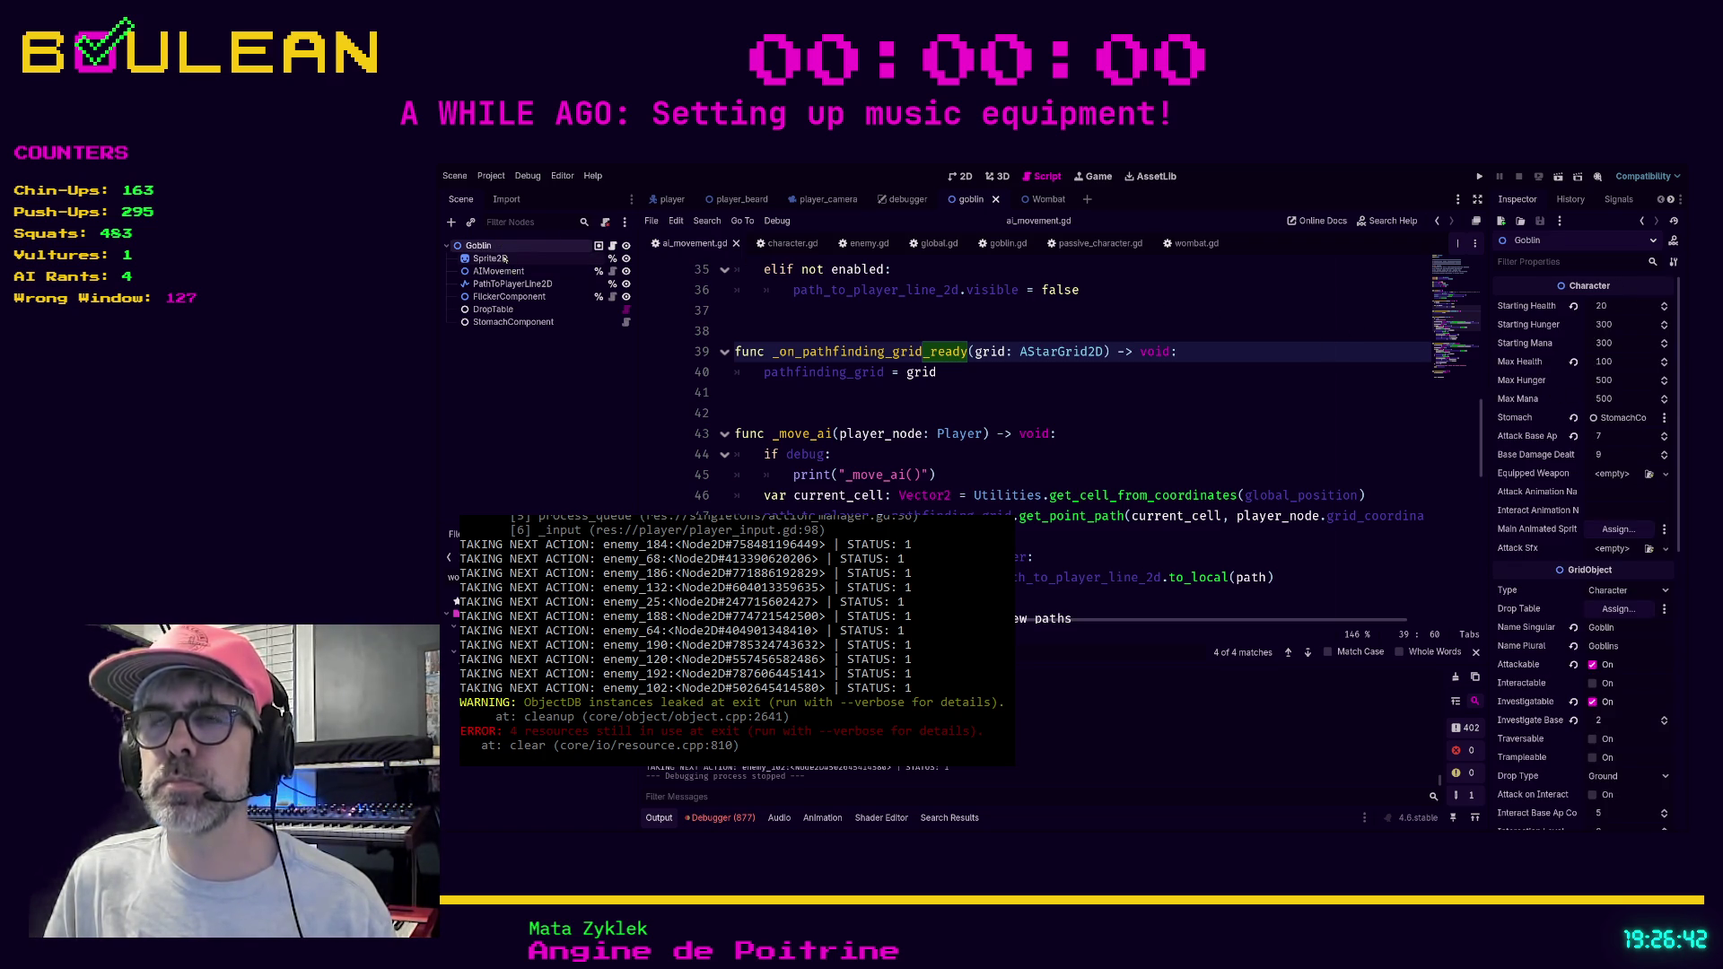
{"action": "scroll", "coordinate": [1004, 339], "scroll_direction": "up", "scroll_amount": 7}
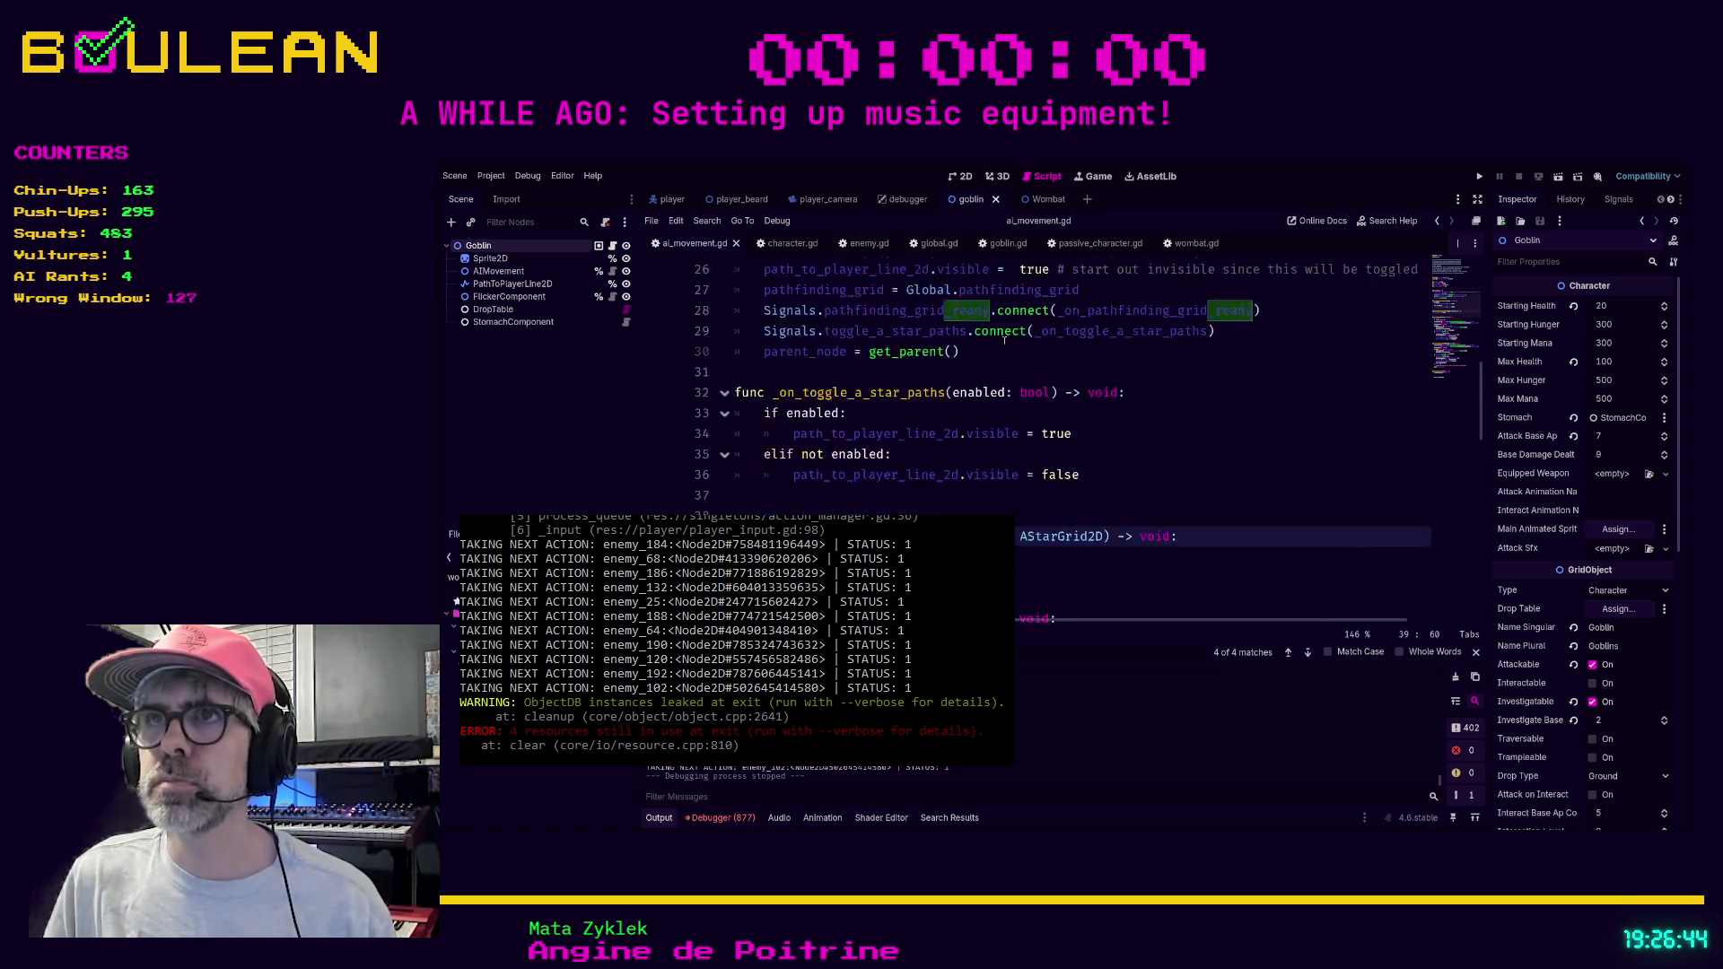
{"action": "scroll", "coordinate": [1004, 340], "scroll_direction": "up", "scroll_amount": 4}
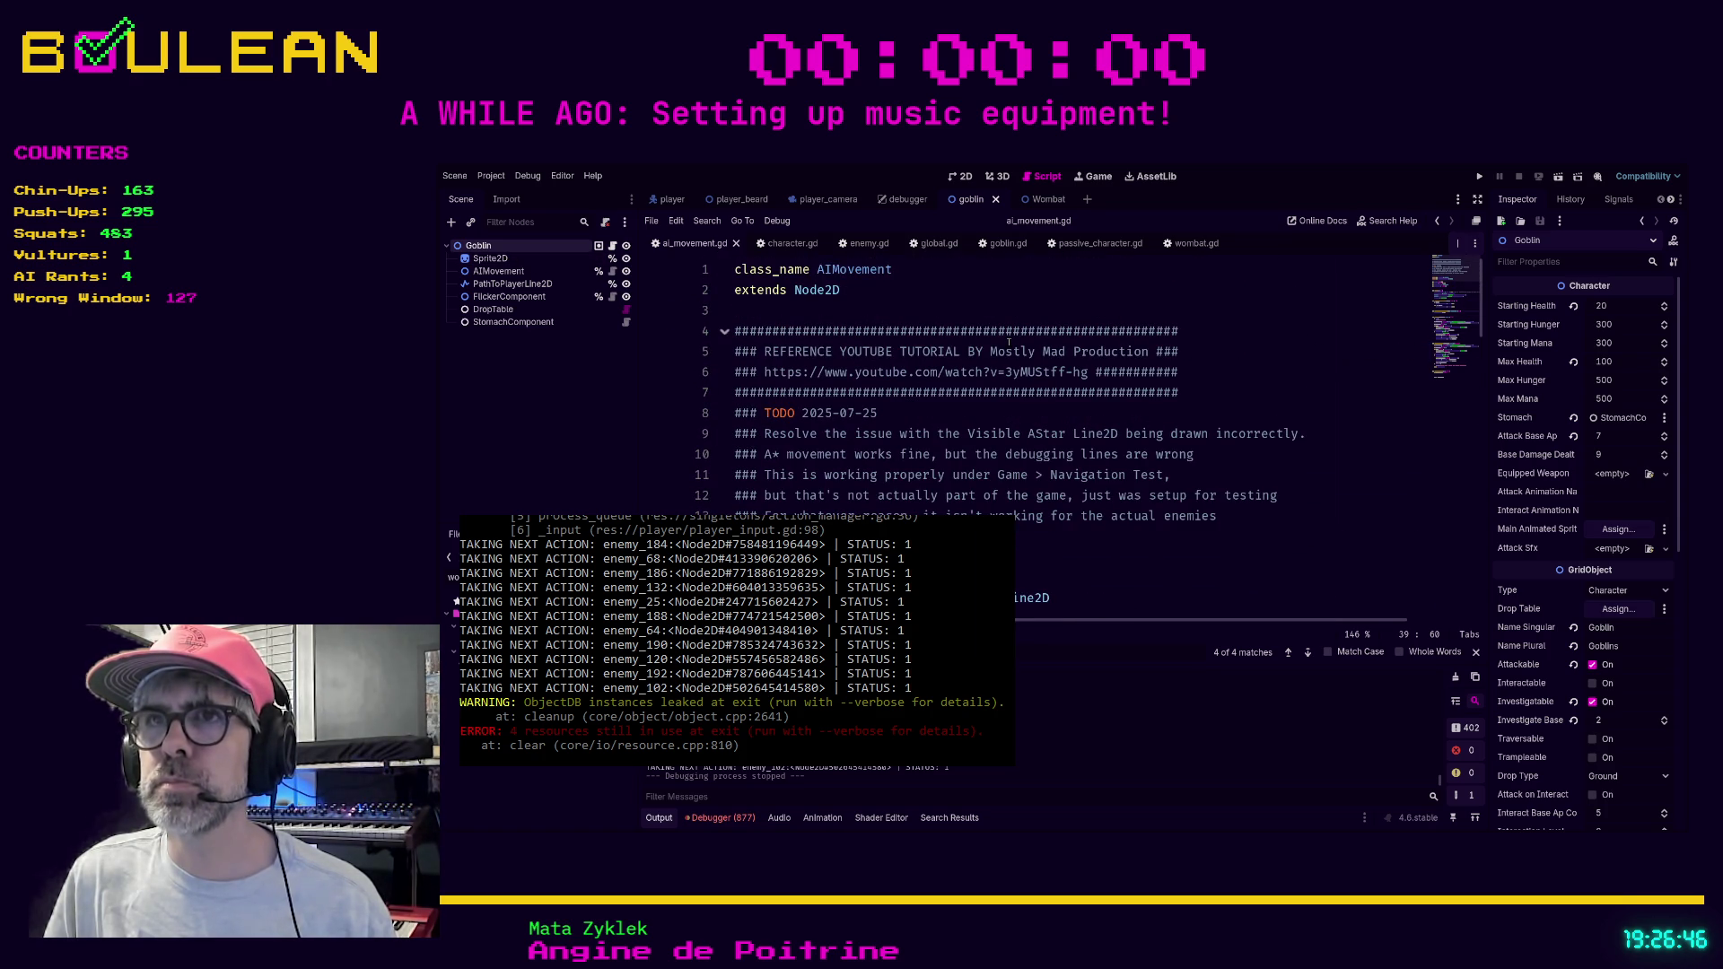
{"action": "left_click", "coordinate": [785, 243]}
{"action": "scroll", "coordinate": [959, 385], "scroll_direction": "up", "scroll_amount": 2}
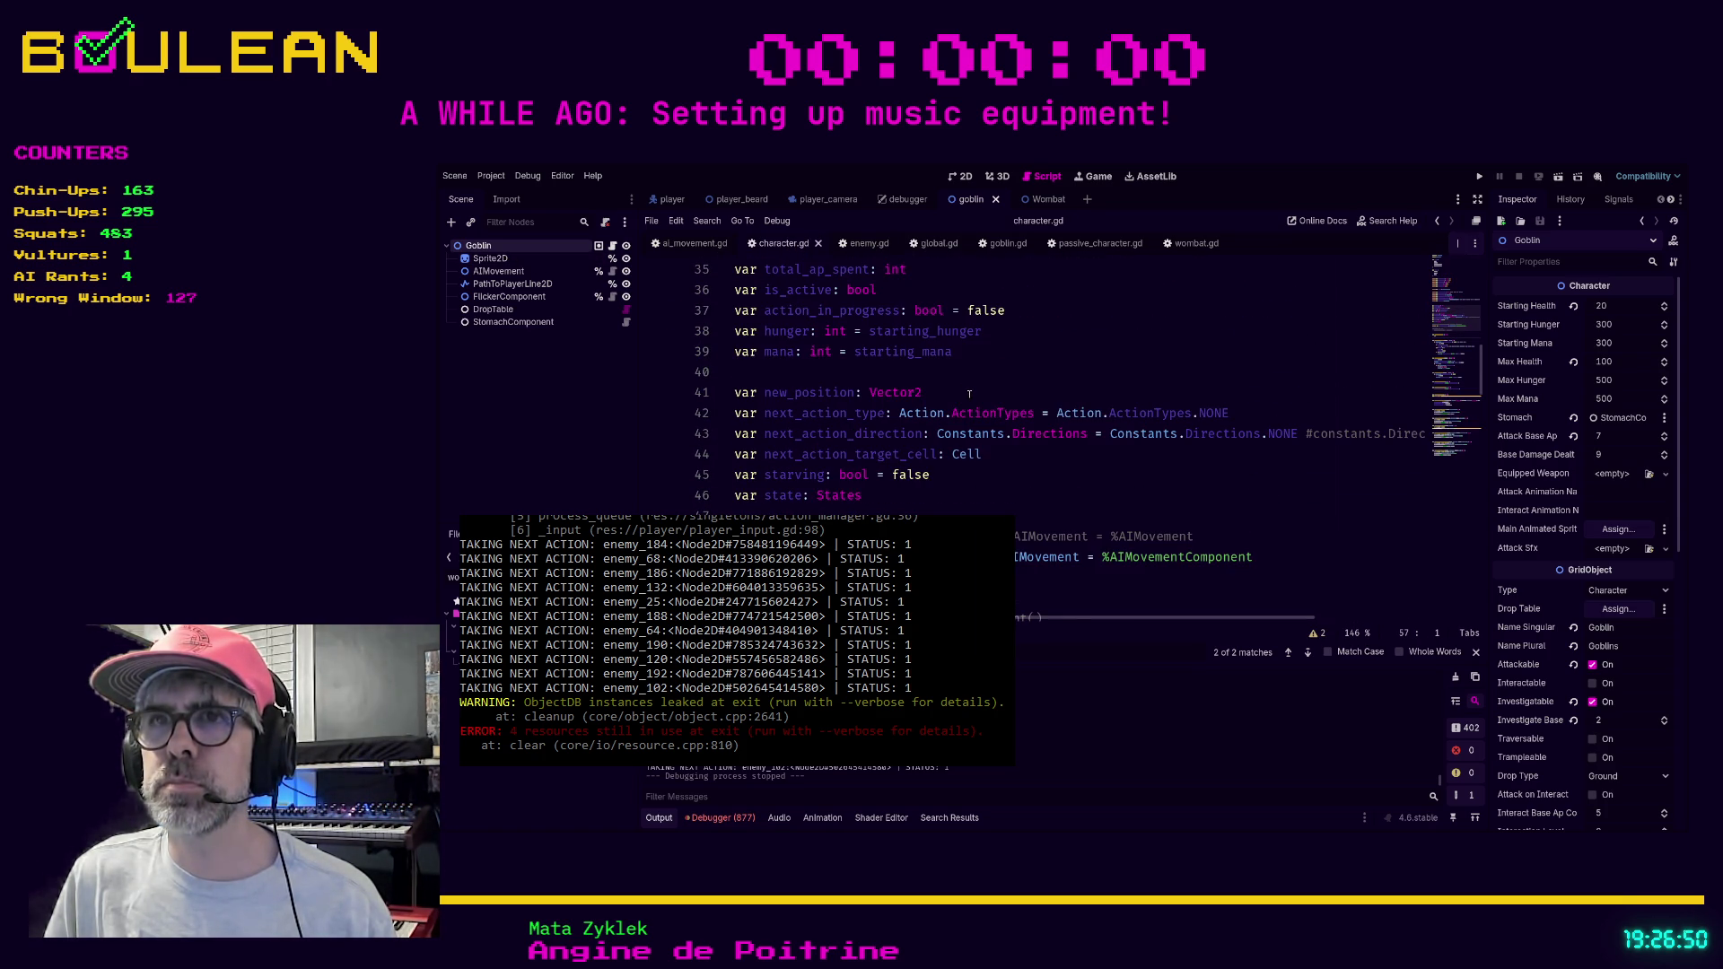
{"action": "scroll", "coordinate": [969, 393], "scroll_direction": "down", "scroll_amount": 1}
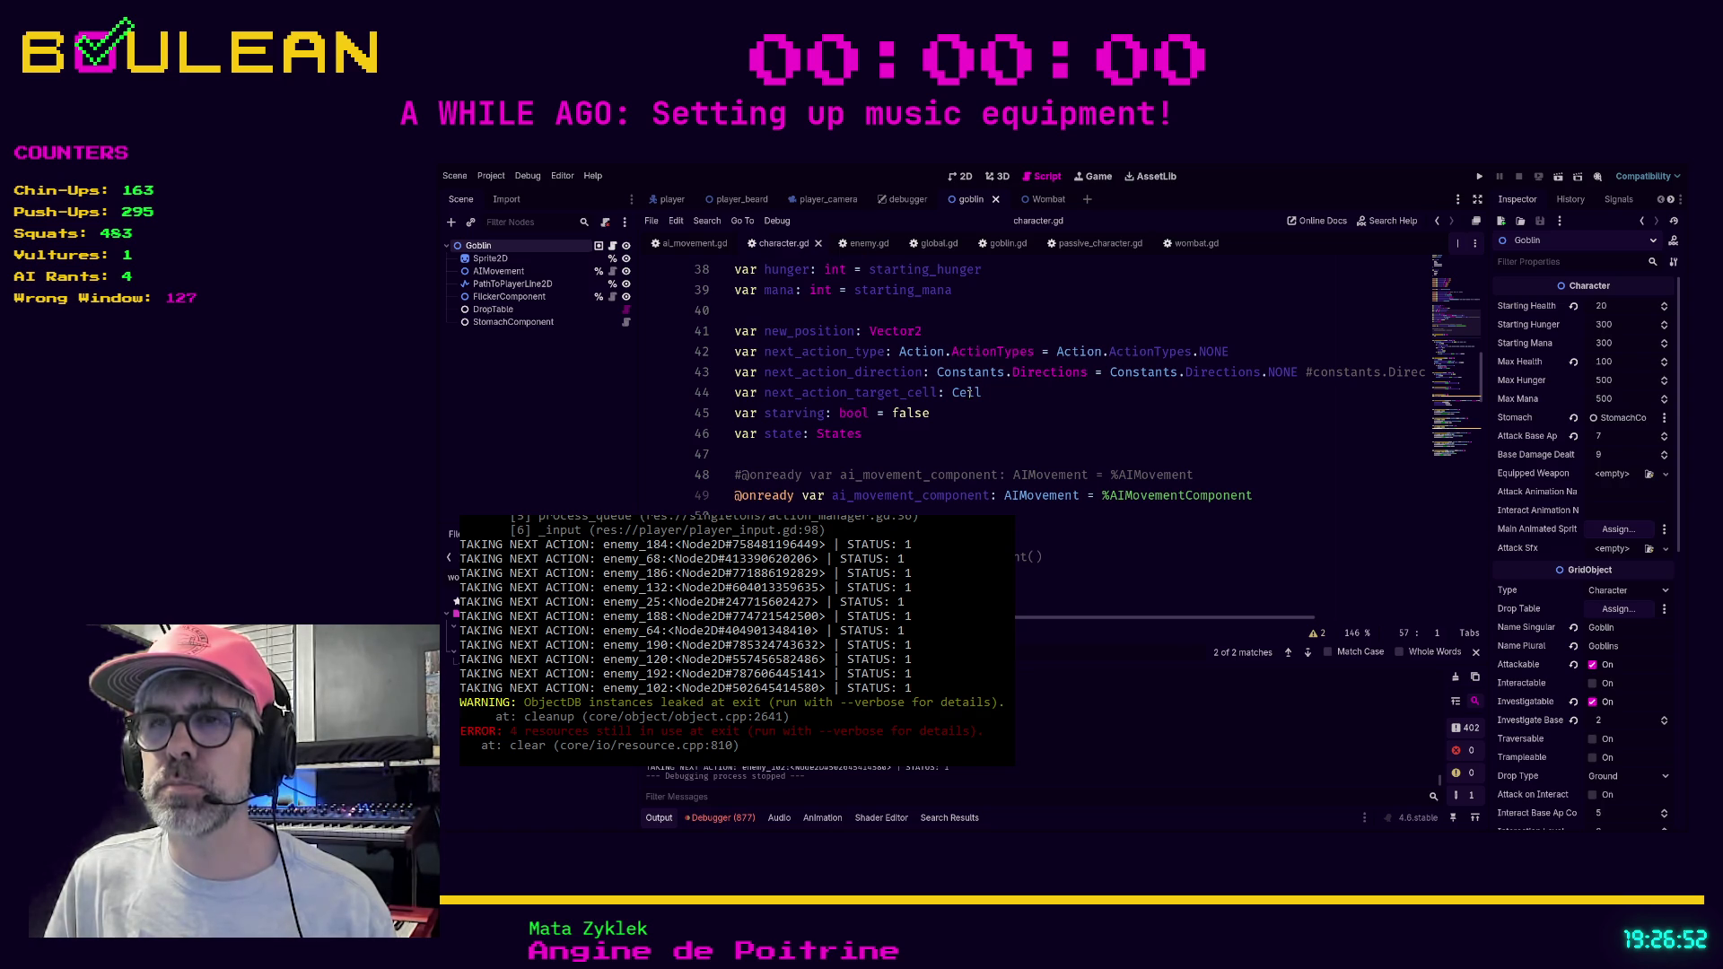
{"action": "left_click", "coordinate": [796, 496]}
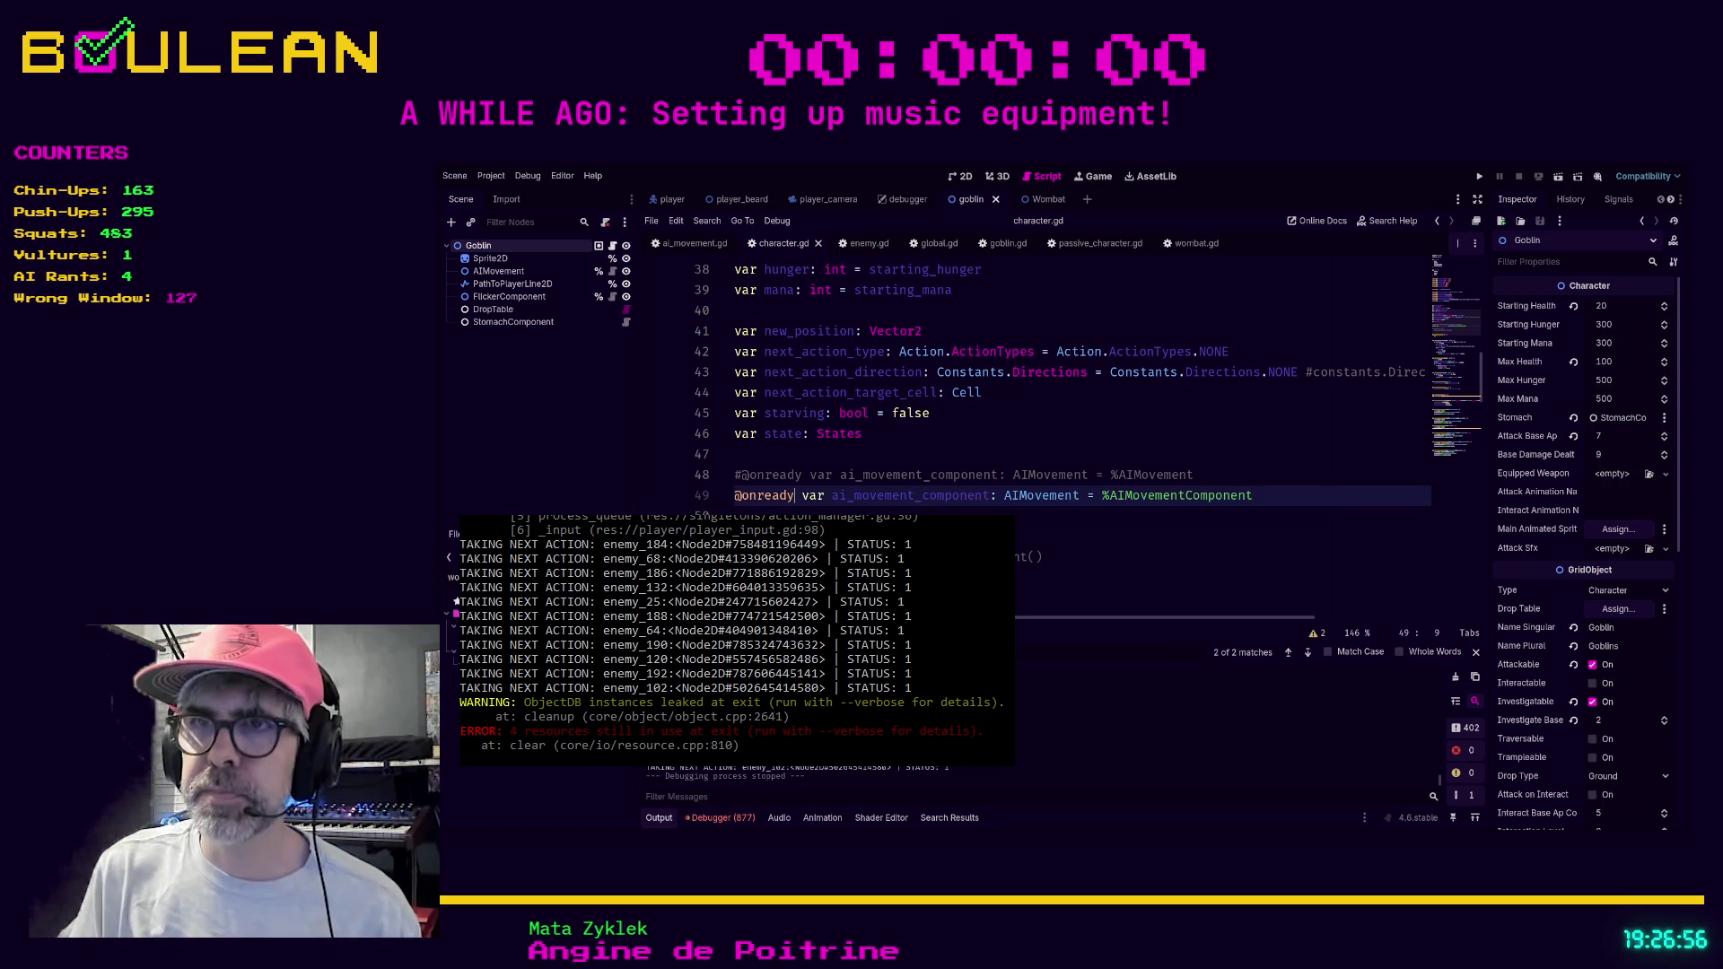
{"action": "scroll", "coordinate": [864, 456], "scroll_direction": "up", "scroll_amount": 8}
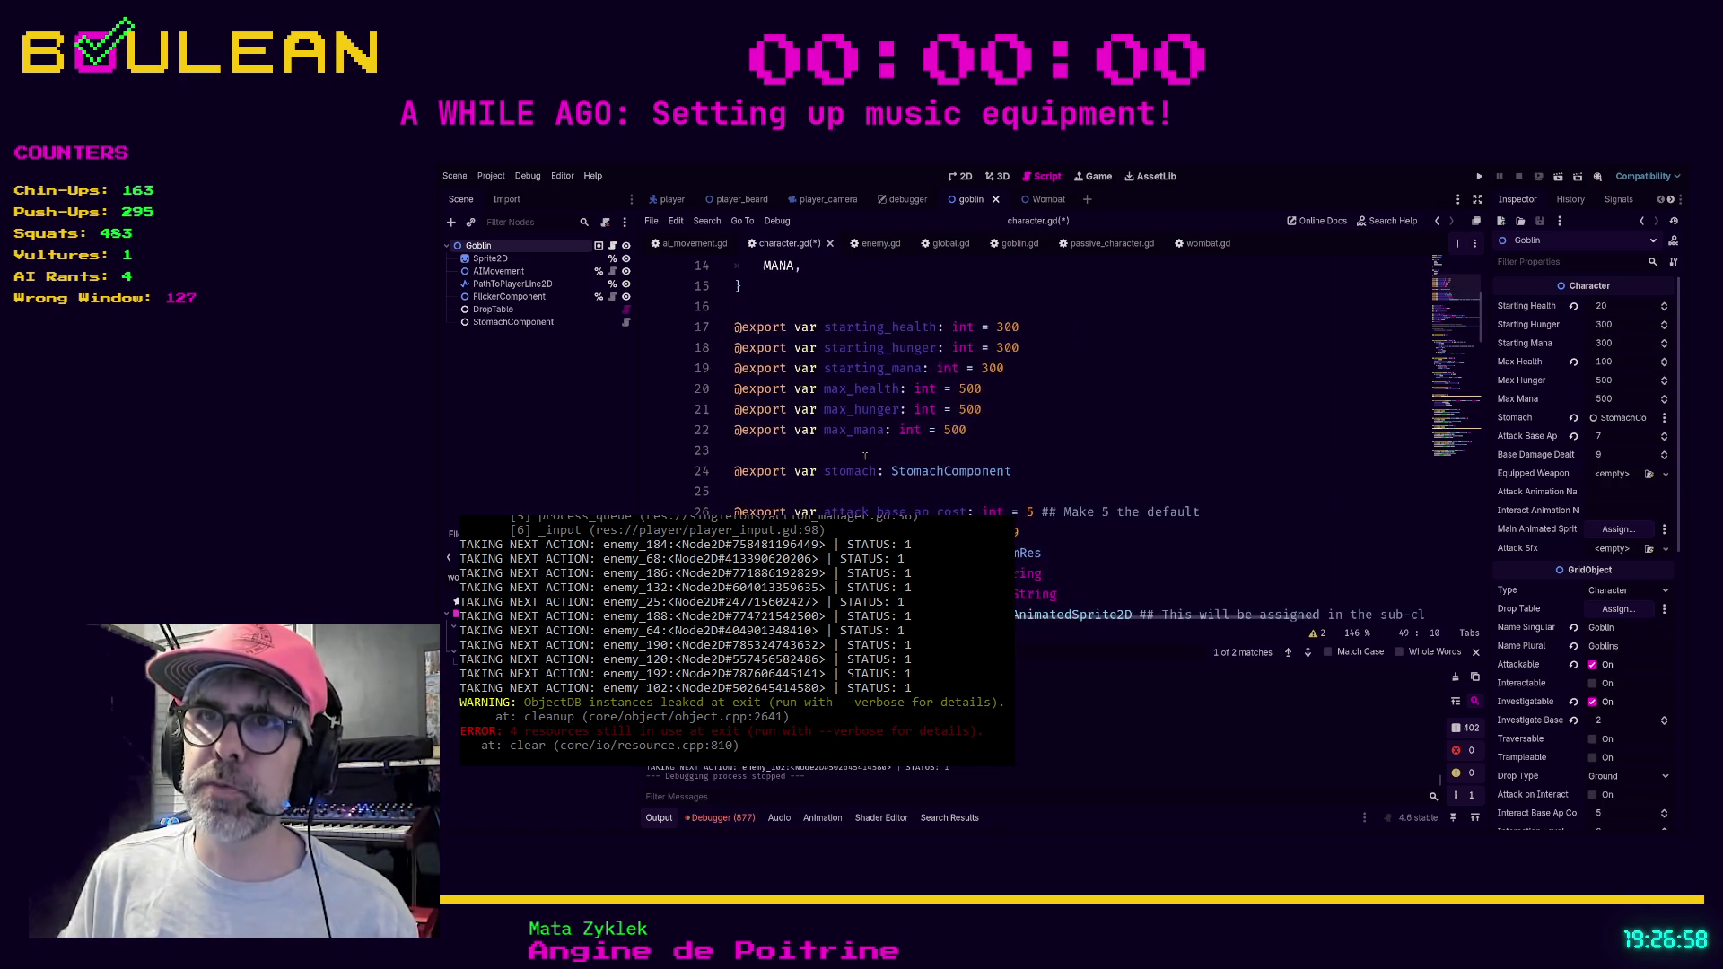
{"action": "scroll", "coordinate": [864, 456], "scroll_direction": "up", "scroll_amount": 2}
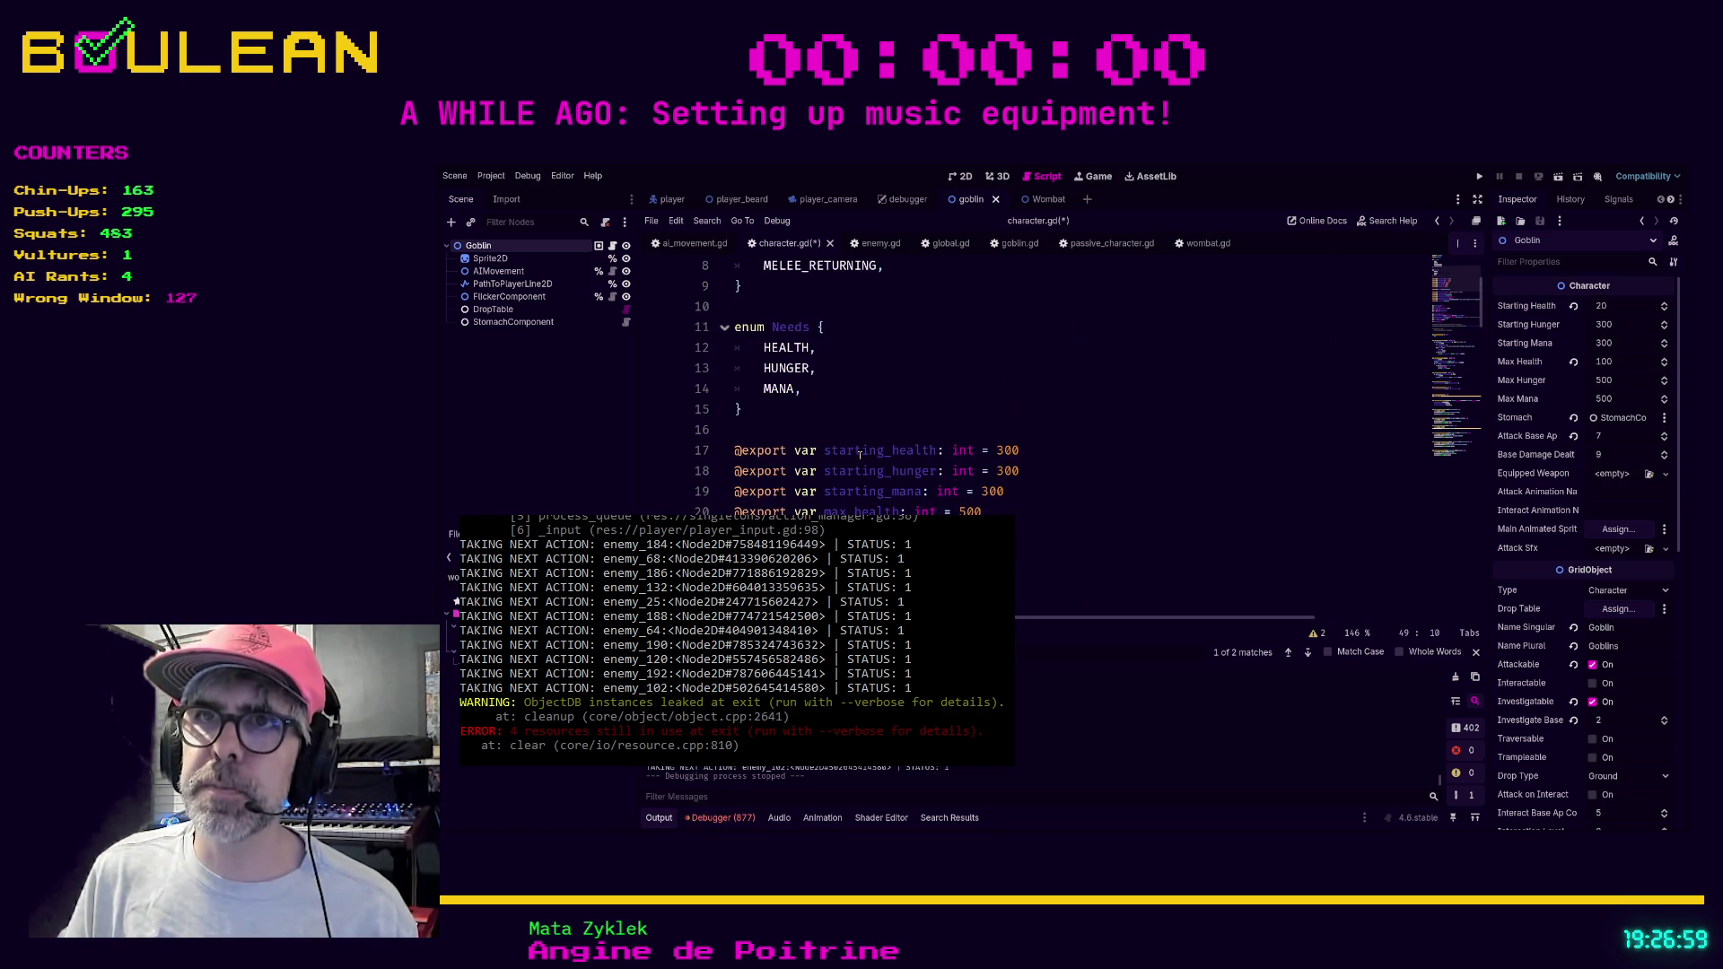
{"action": "left_click", "coordinate": [805, 436]}
{"action": "key", "text": "Return"}
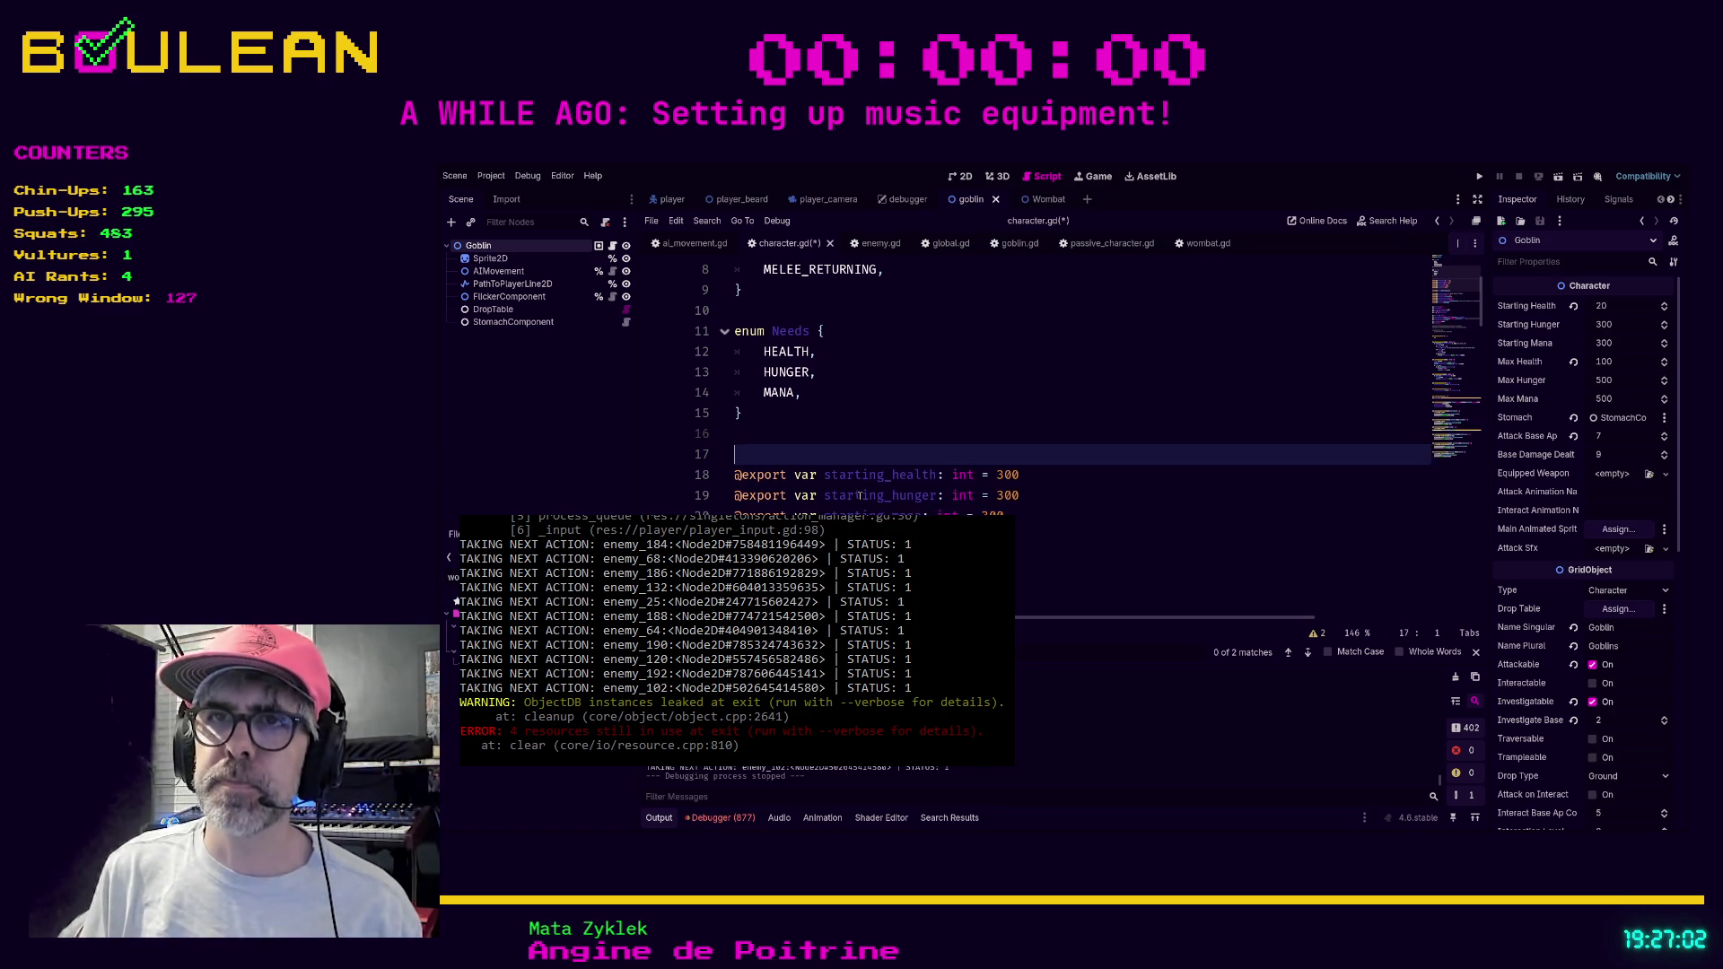
{"action": "key", "text": "Return"}
{"action": "type", "text": "xport var ai_movement_component"}
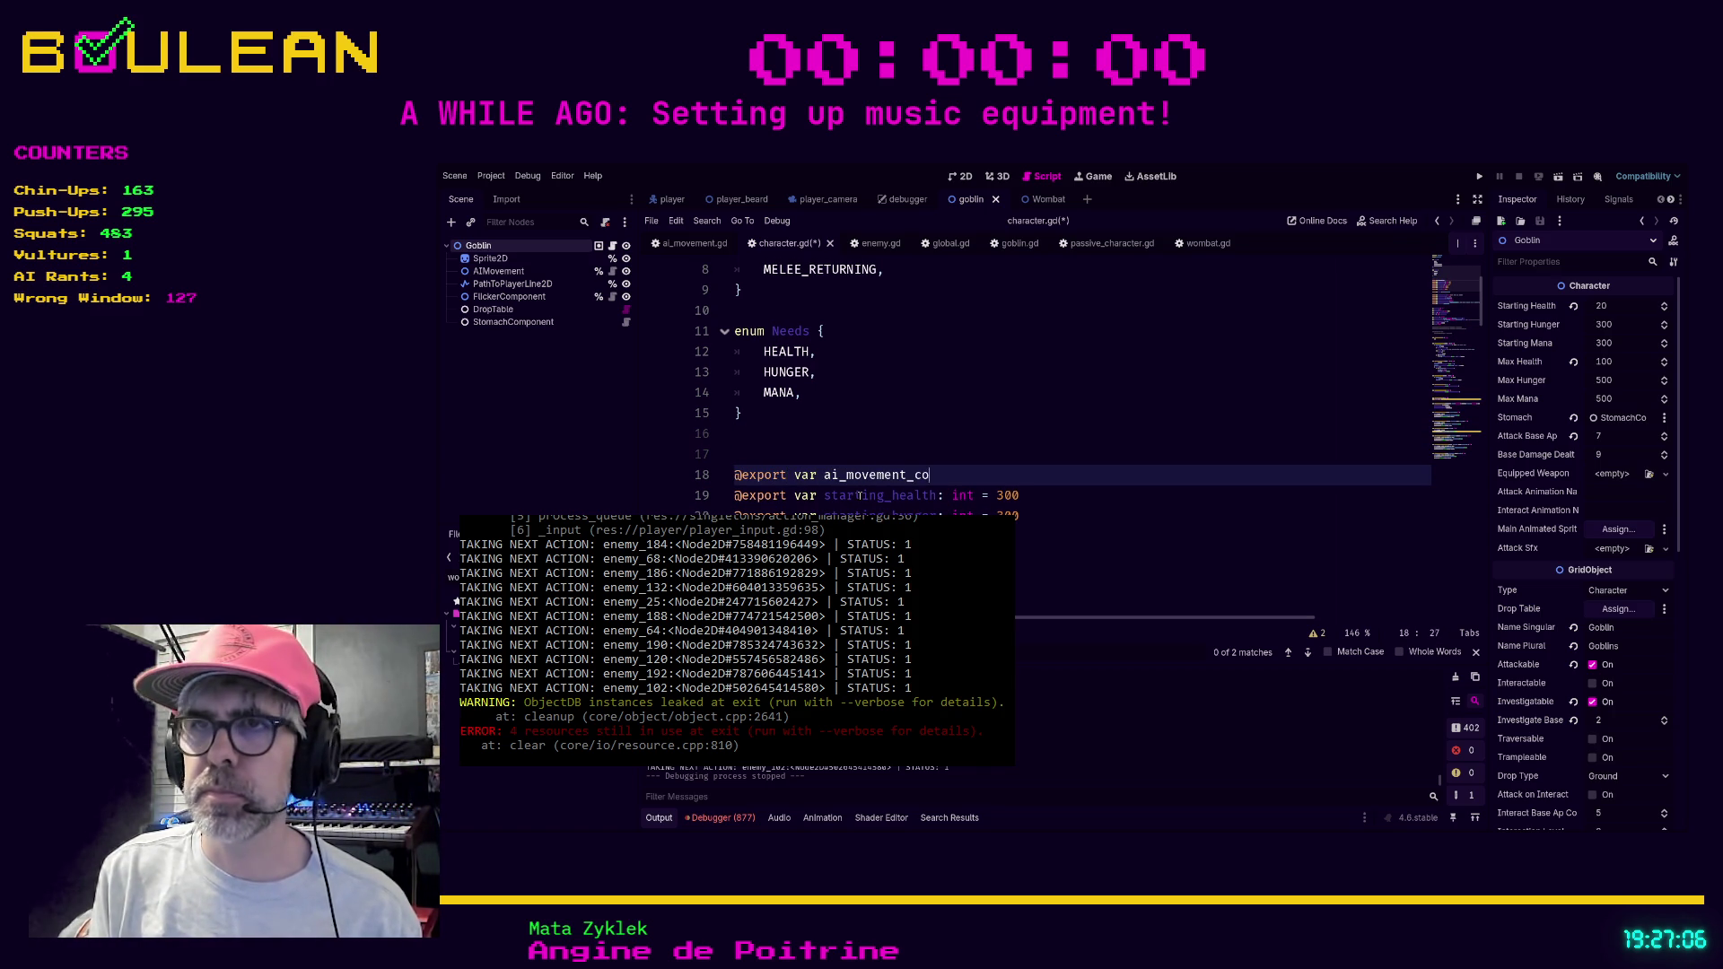
{"action": "type", "text": ": AI"}
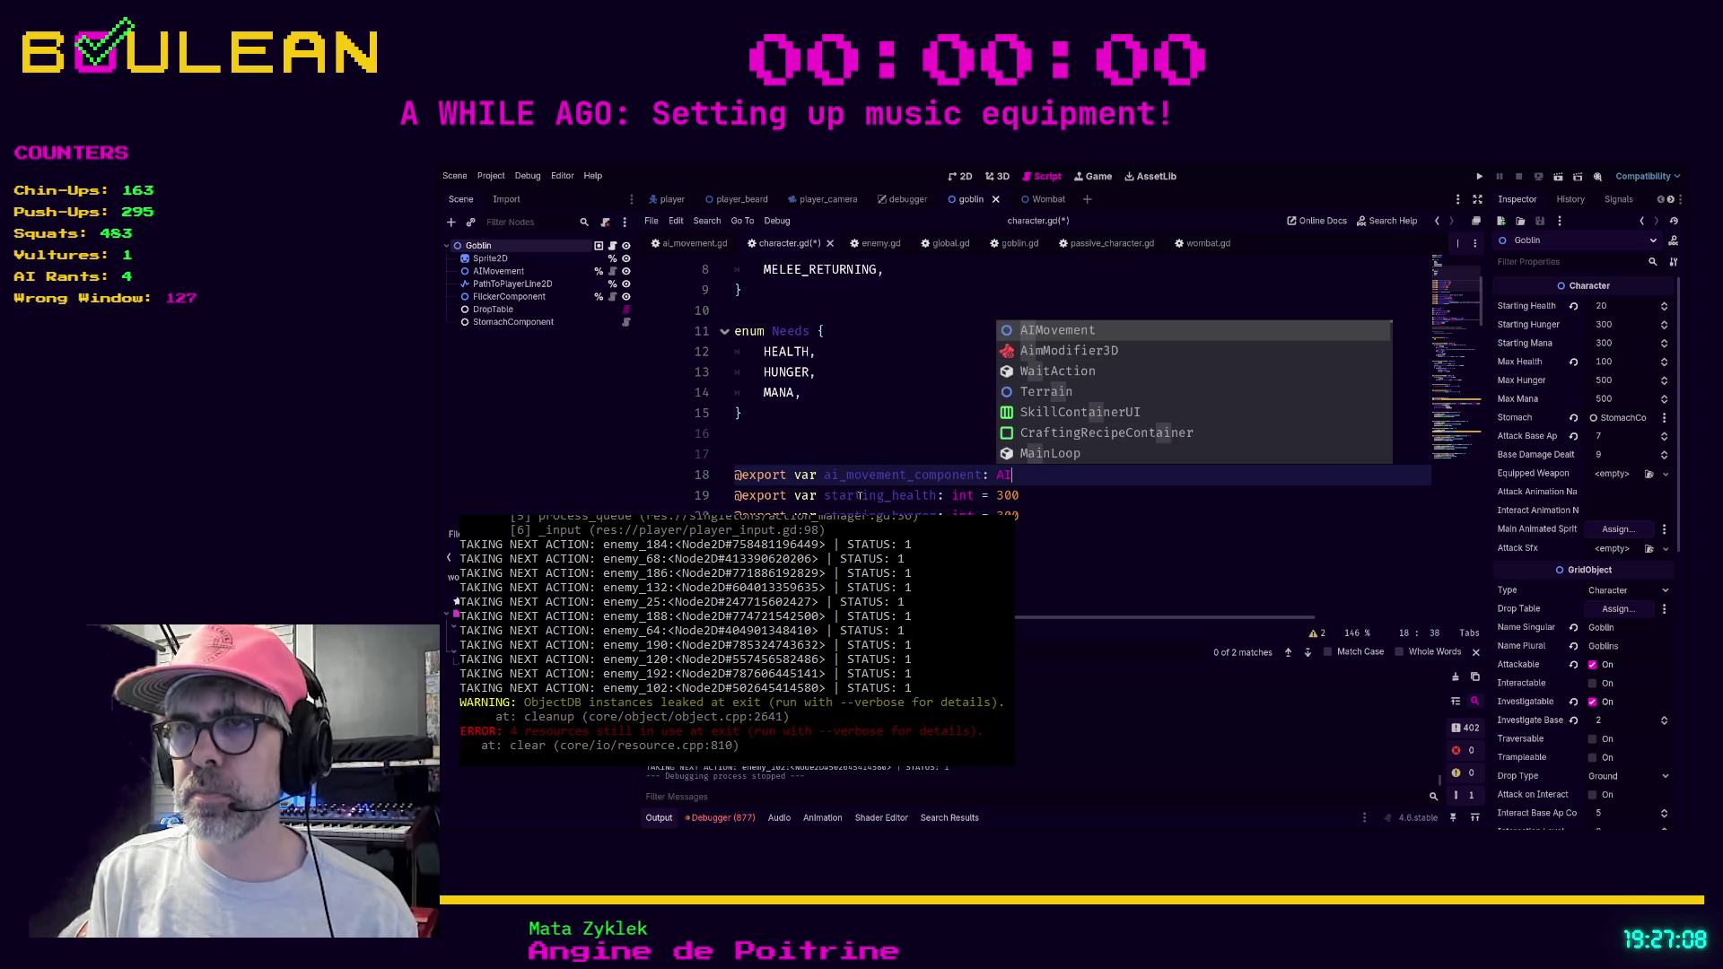
{"action": "key", "text": "Return"}
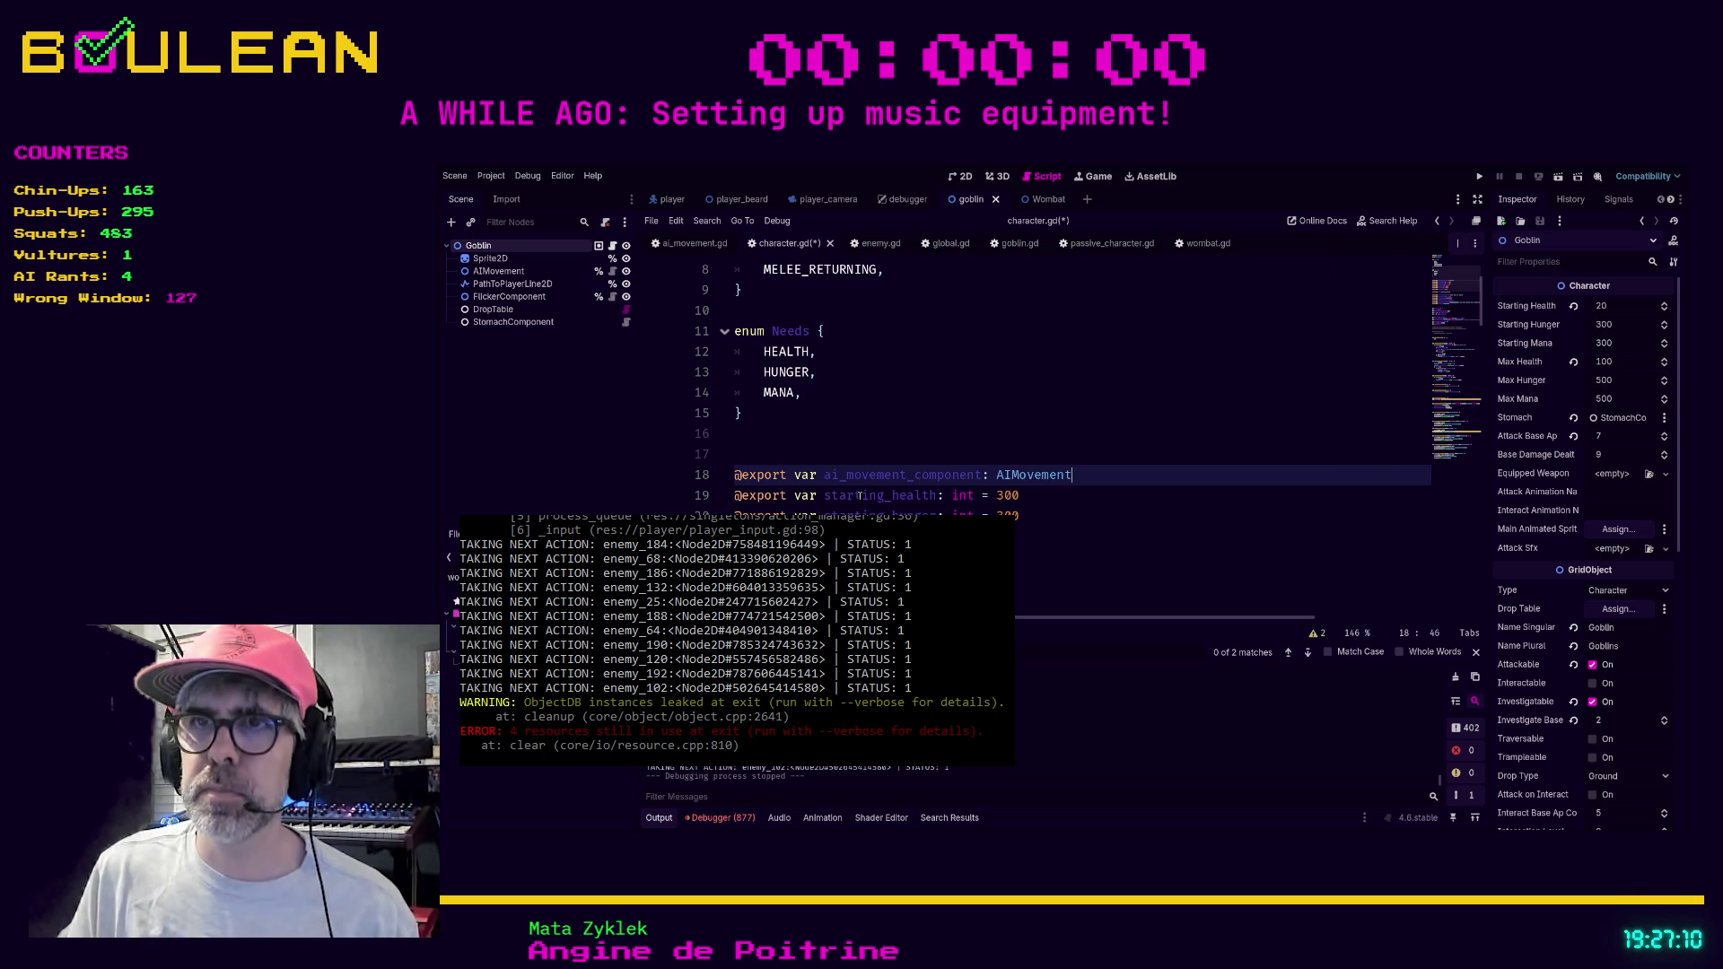
{"action": "key", "text": "Down"}
{"action": "key", "text": "Down"}
{"action": "key", "text": "Down"}
{"action": "key", "text": "ctrl+s"}
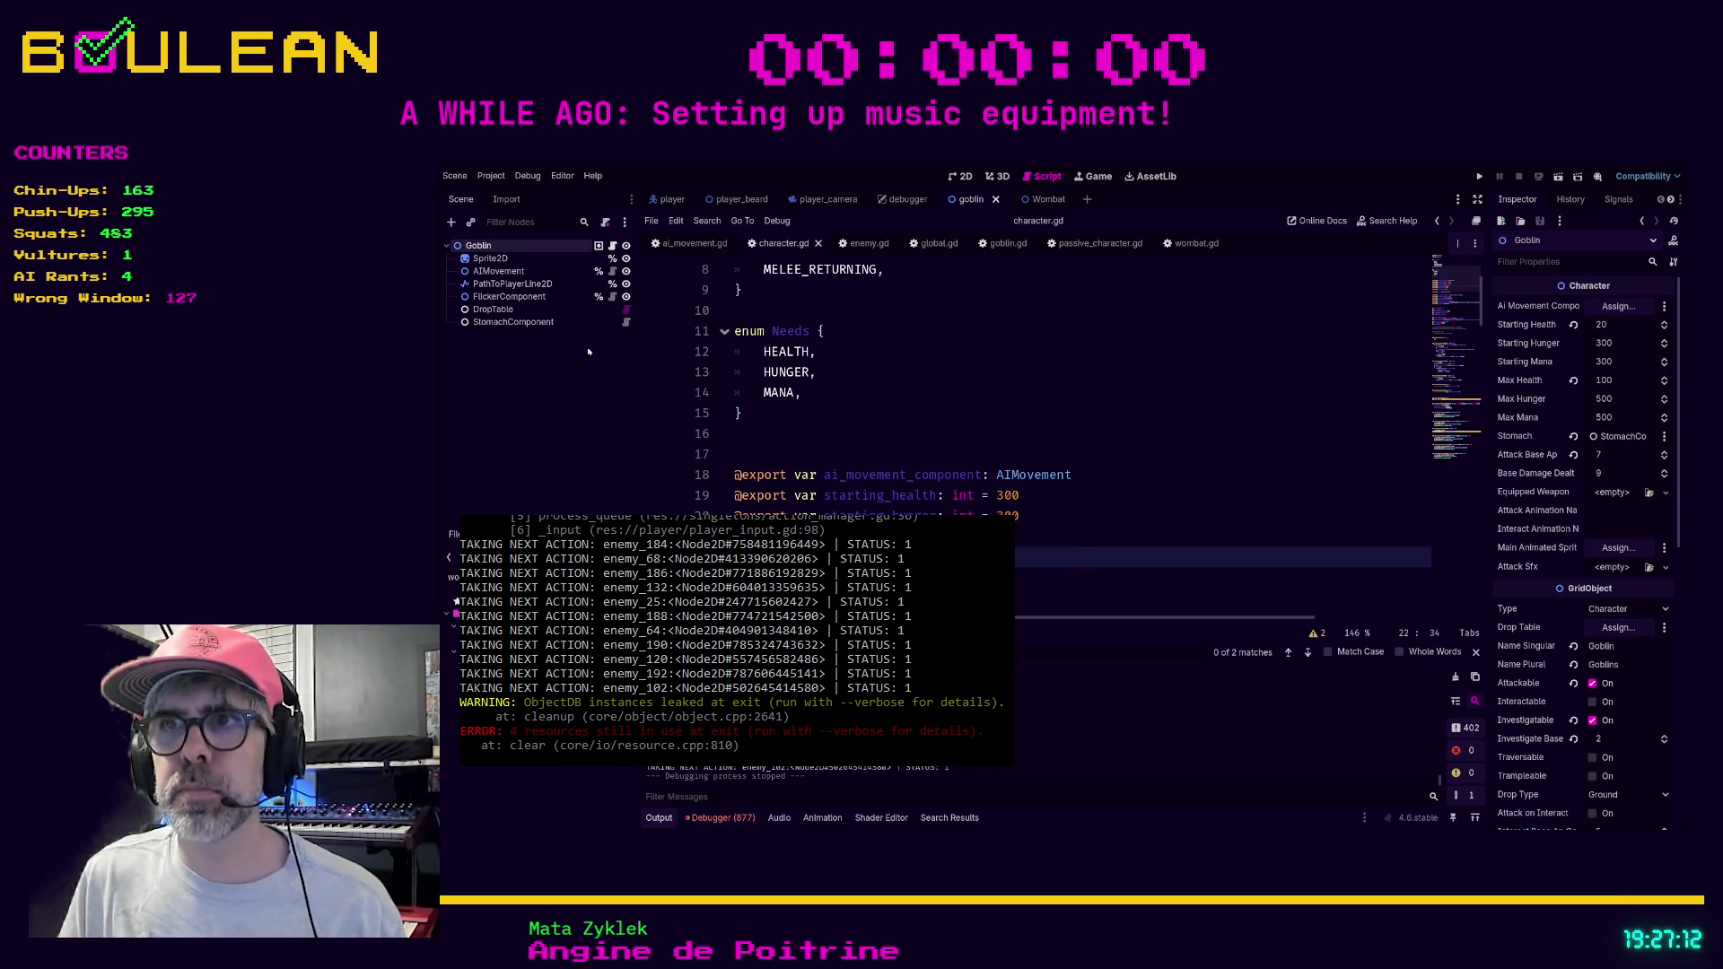
Assign the Goblin's AIMovement node to its Ai Movement Component property.
{"action": "left_click", "coordinate": [499, 271]}
{"action": "left_click", "coordinate": [493, 247]}
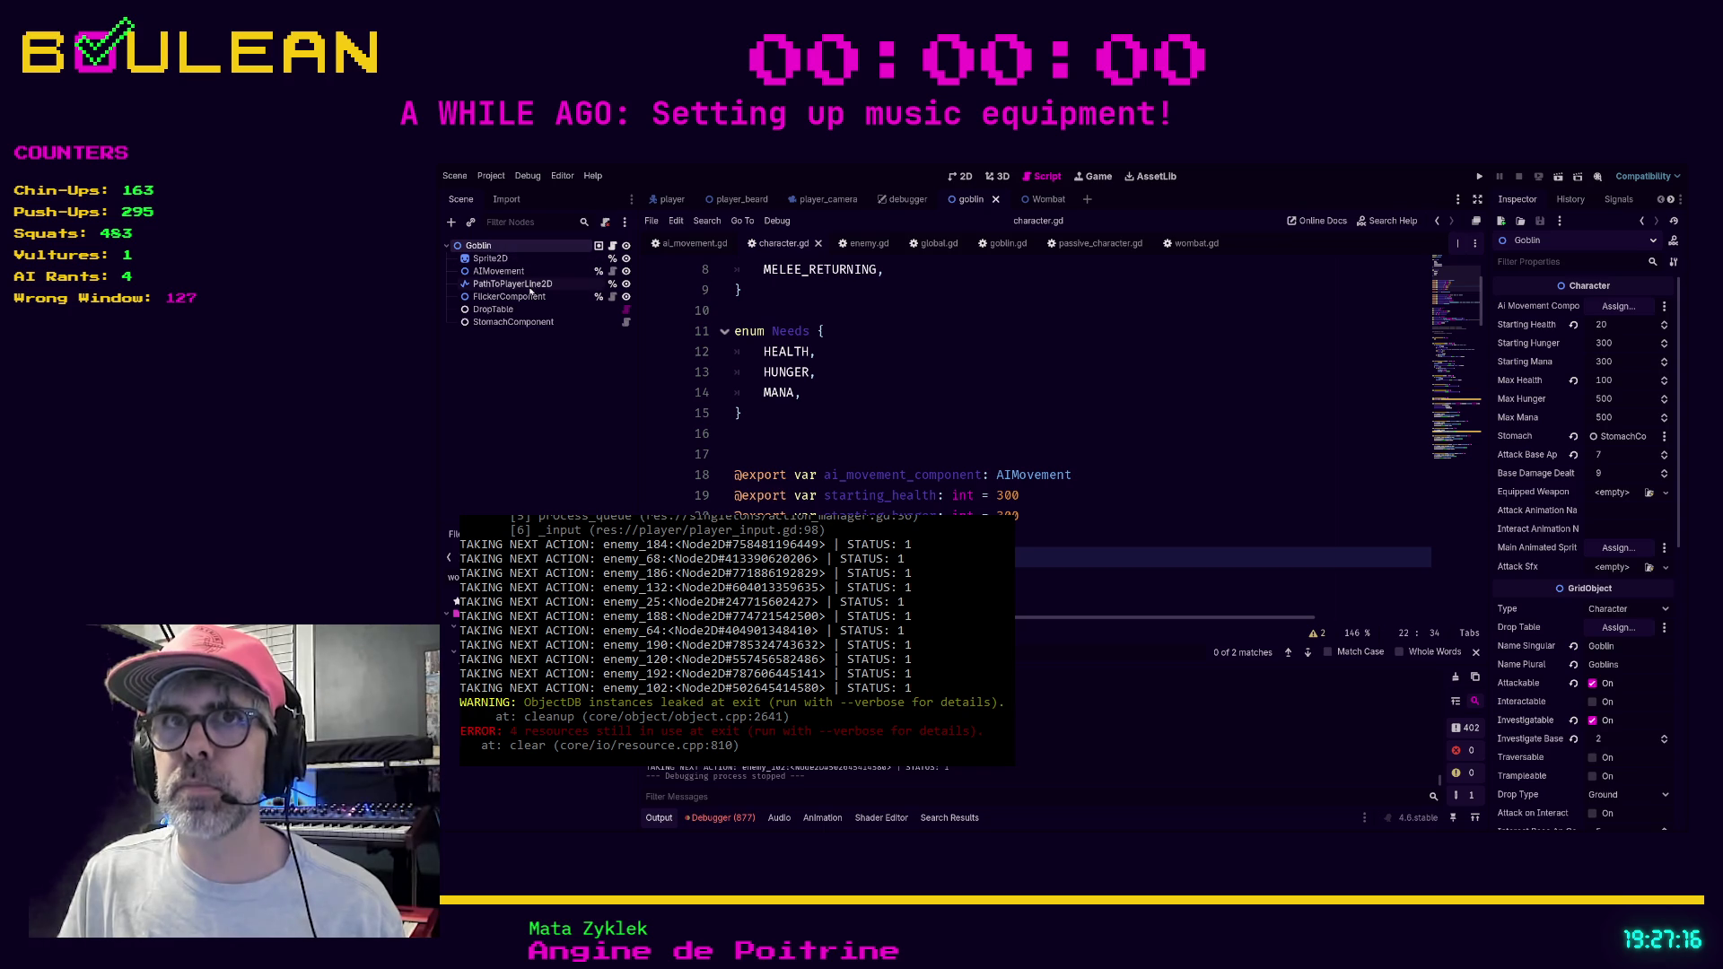
{"action": "mouse_move", "coordinate": [498, 272]}
{"action": "left_mouse_down"}
{"action": "mouse_move", "coordinate": [841, 332]}
{"action": "mouse_move", "coordinate": [1620, 306]}
{"action": "left_mouse_up"}
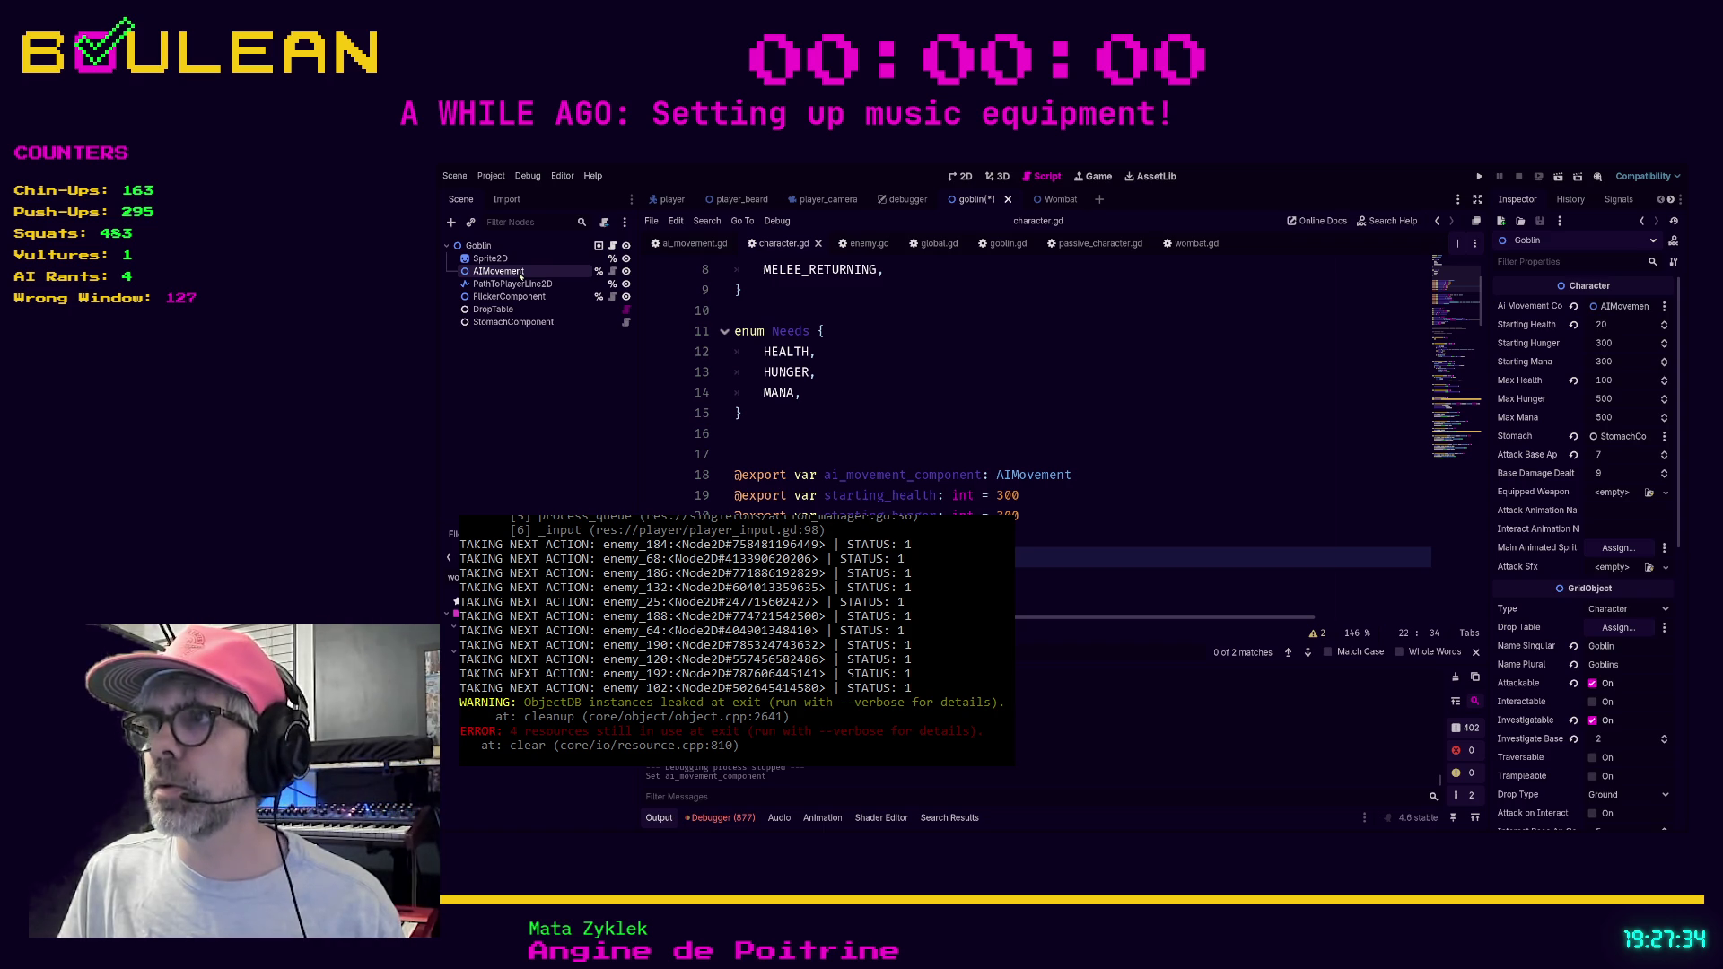
{"action": "left_click", "coordinate": [504, 274]}
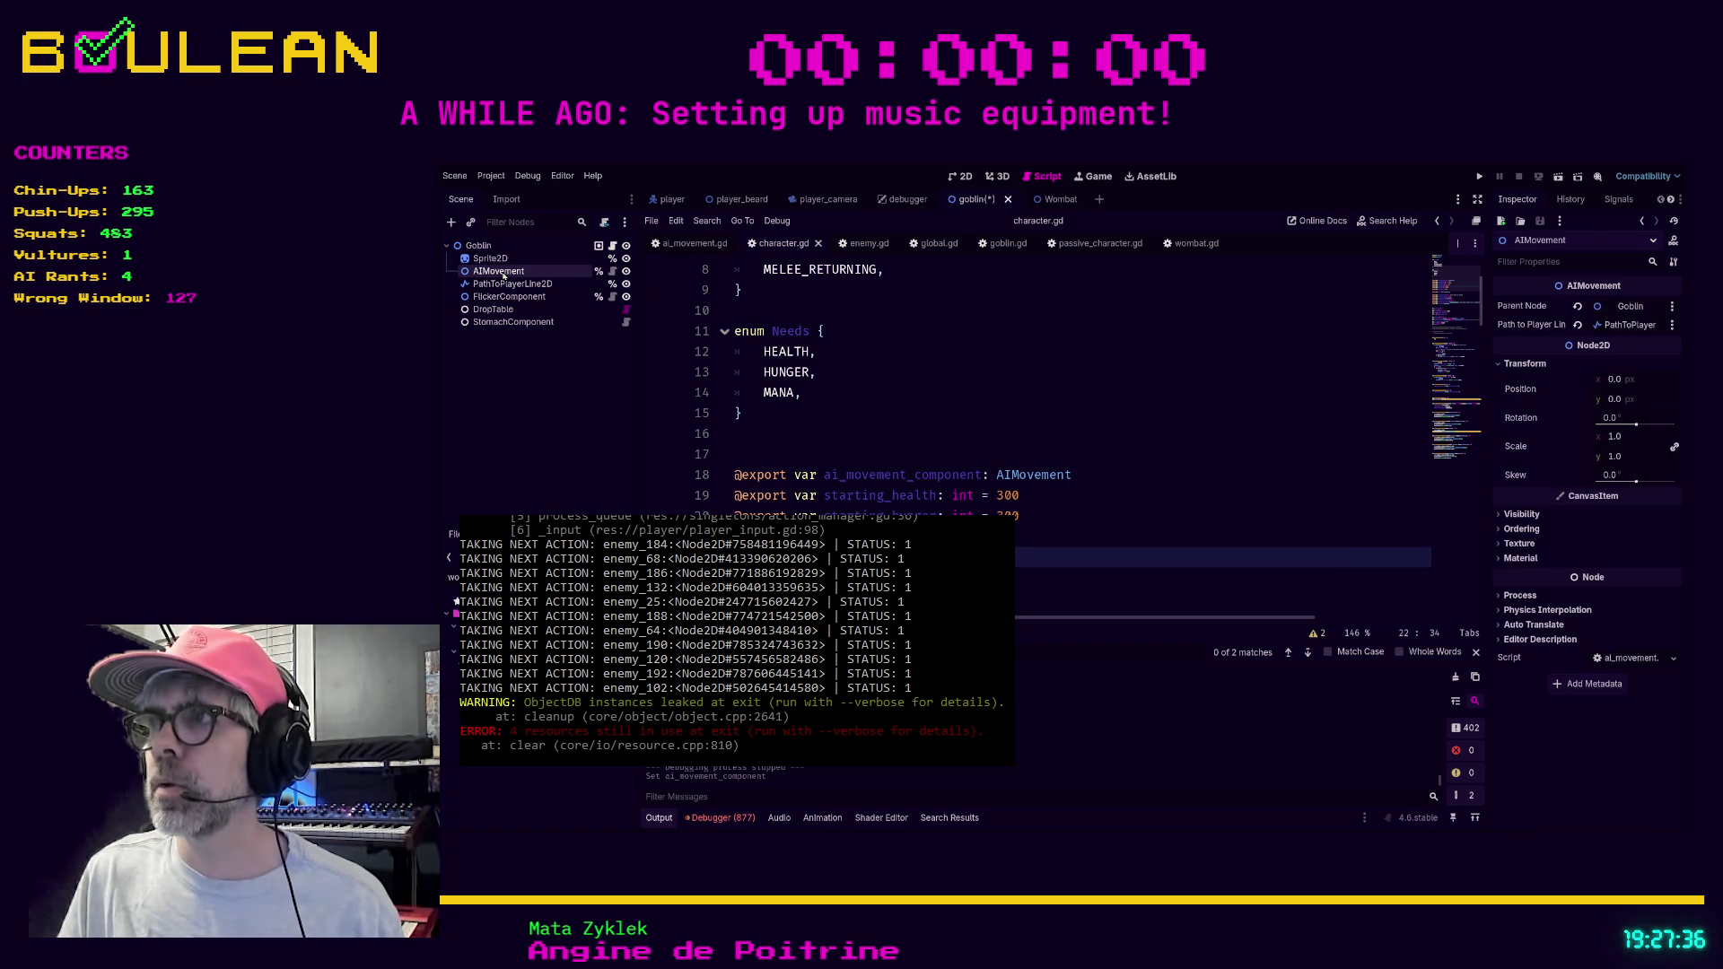
{"action": "left_click", "coordinate": [499, 249]}
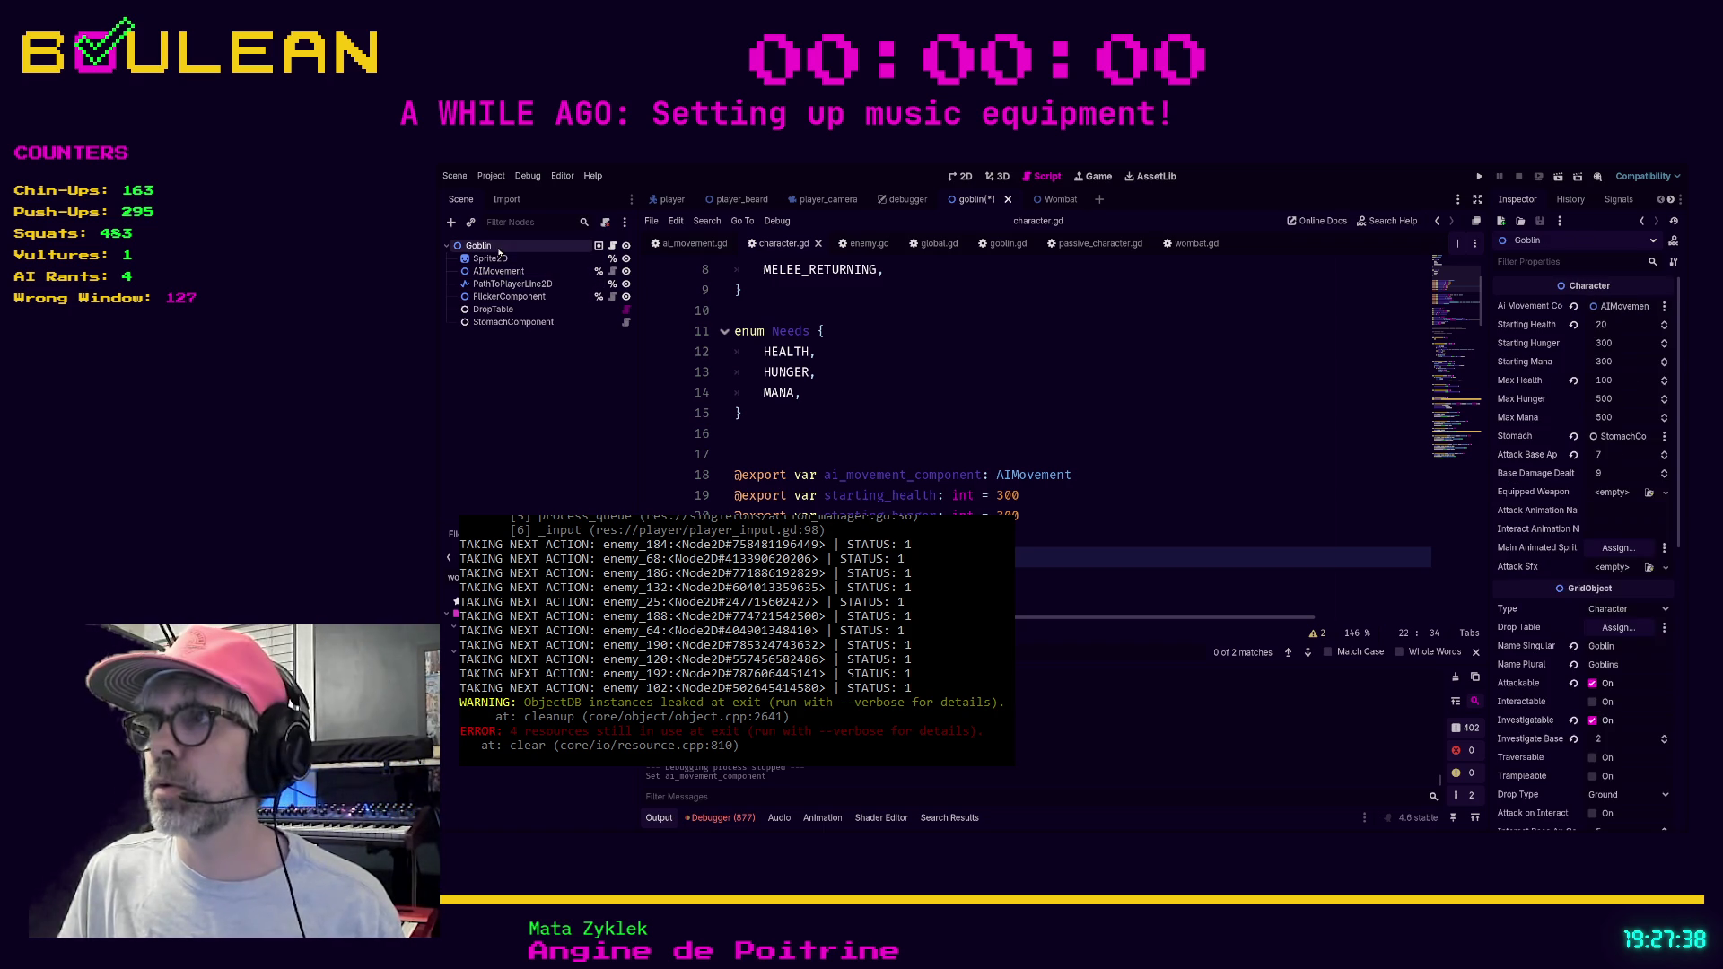
Save the Goblin scene and character script with Ctrl+S.
{"action": "scroll", "coordinate": [805, 372], "scroll_direction": "down", "scroll_amount": 3}
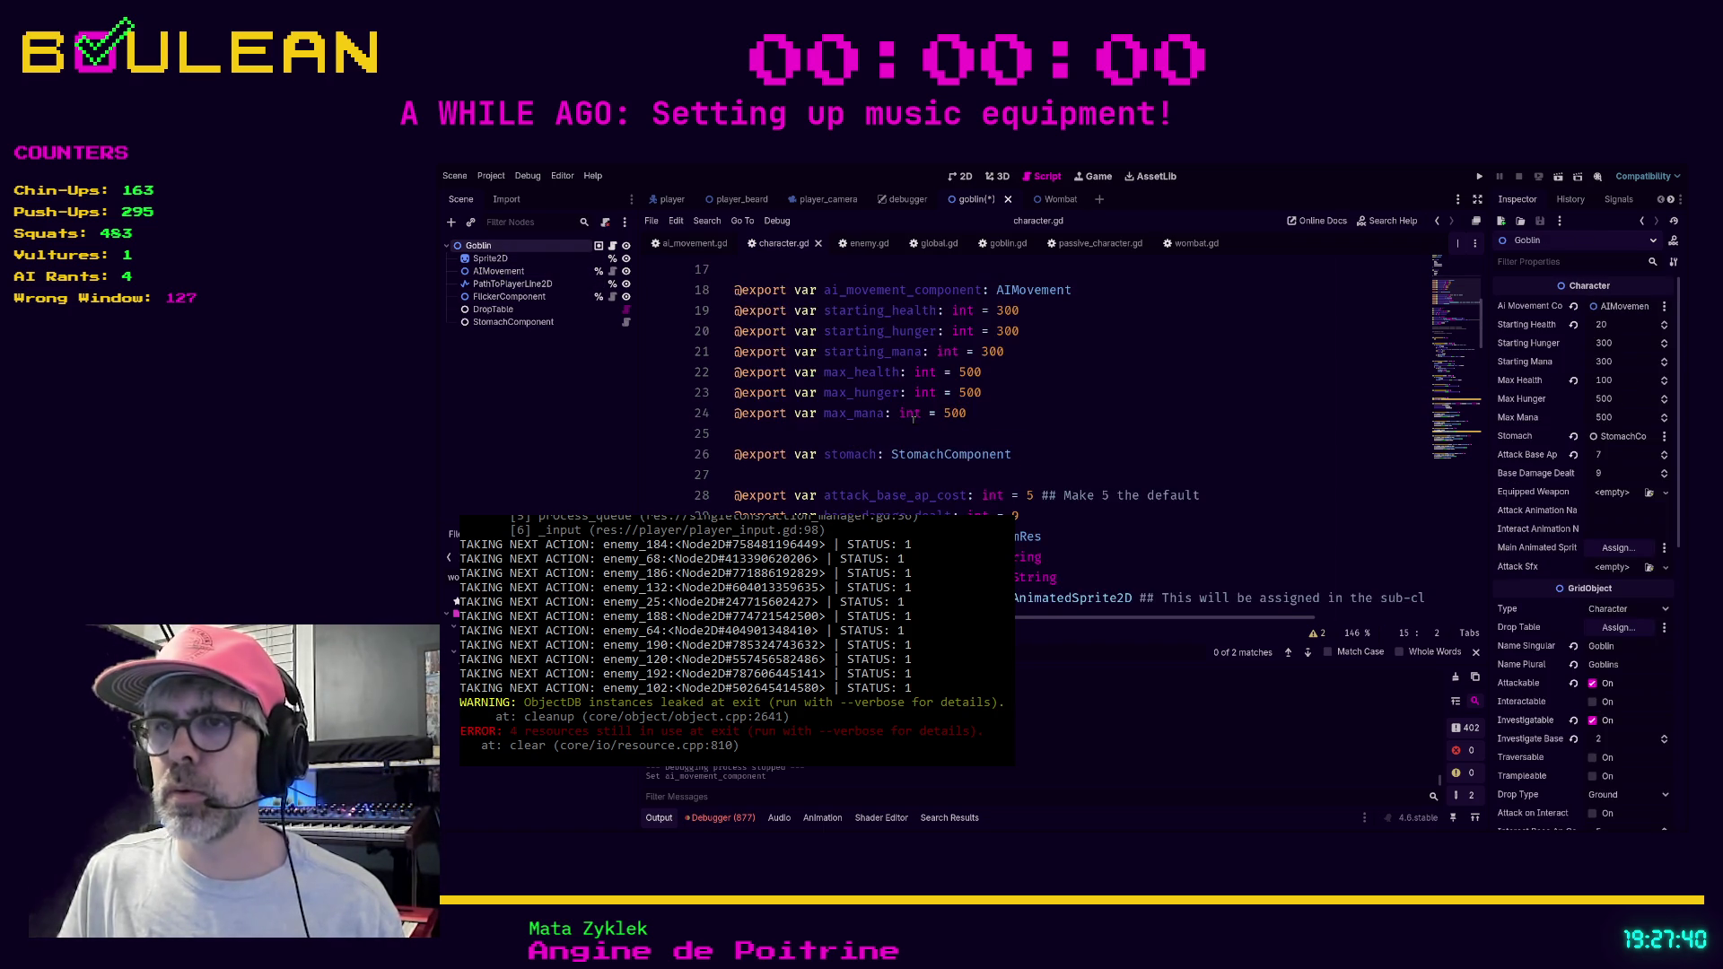
{"action": "left_click", "coordinate": [1060, 455]}
{"action": "key", "text": "ctrl+s"}
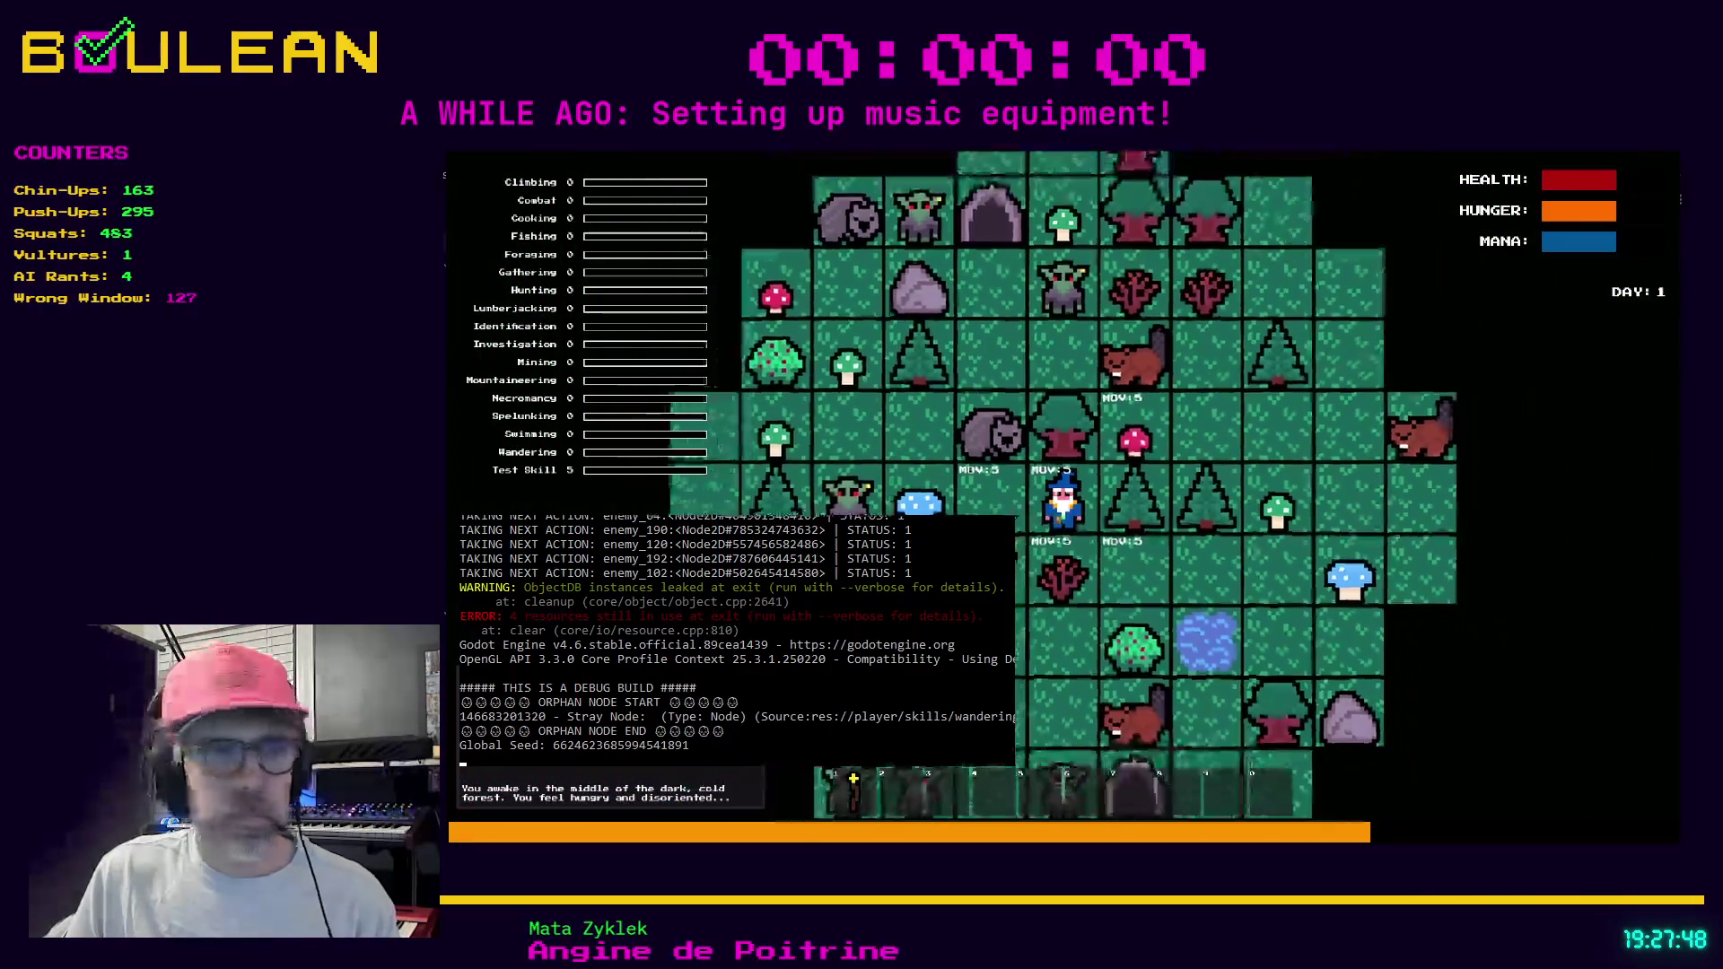
Walk the wizard three tiles rightward past the trees, advancing the clock to 18:20.
{"action": "left_click", "coordinate": [1057, 518]}
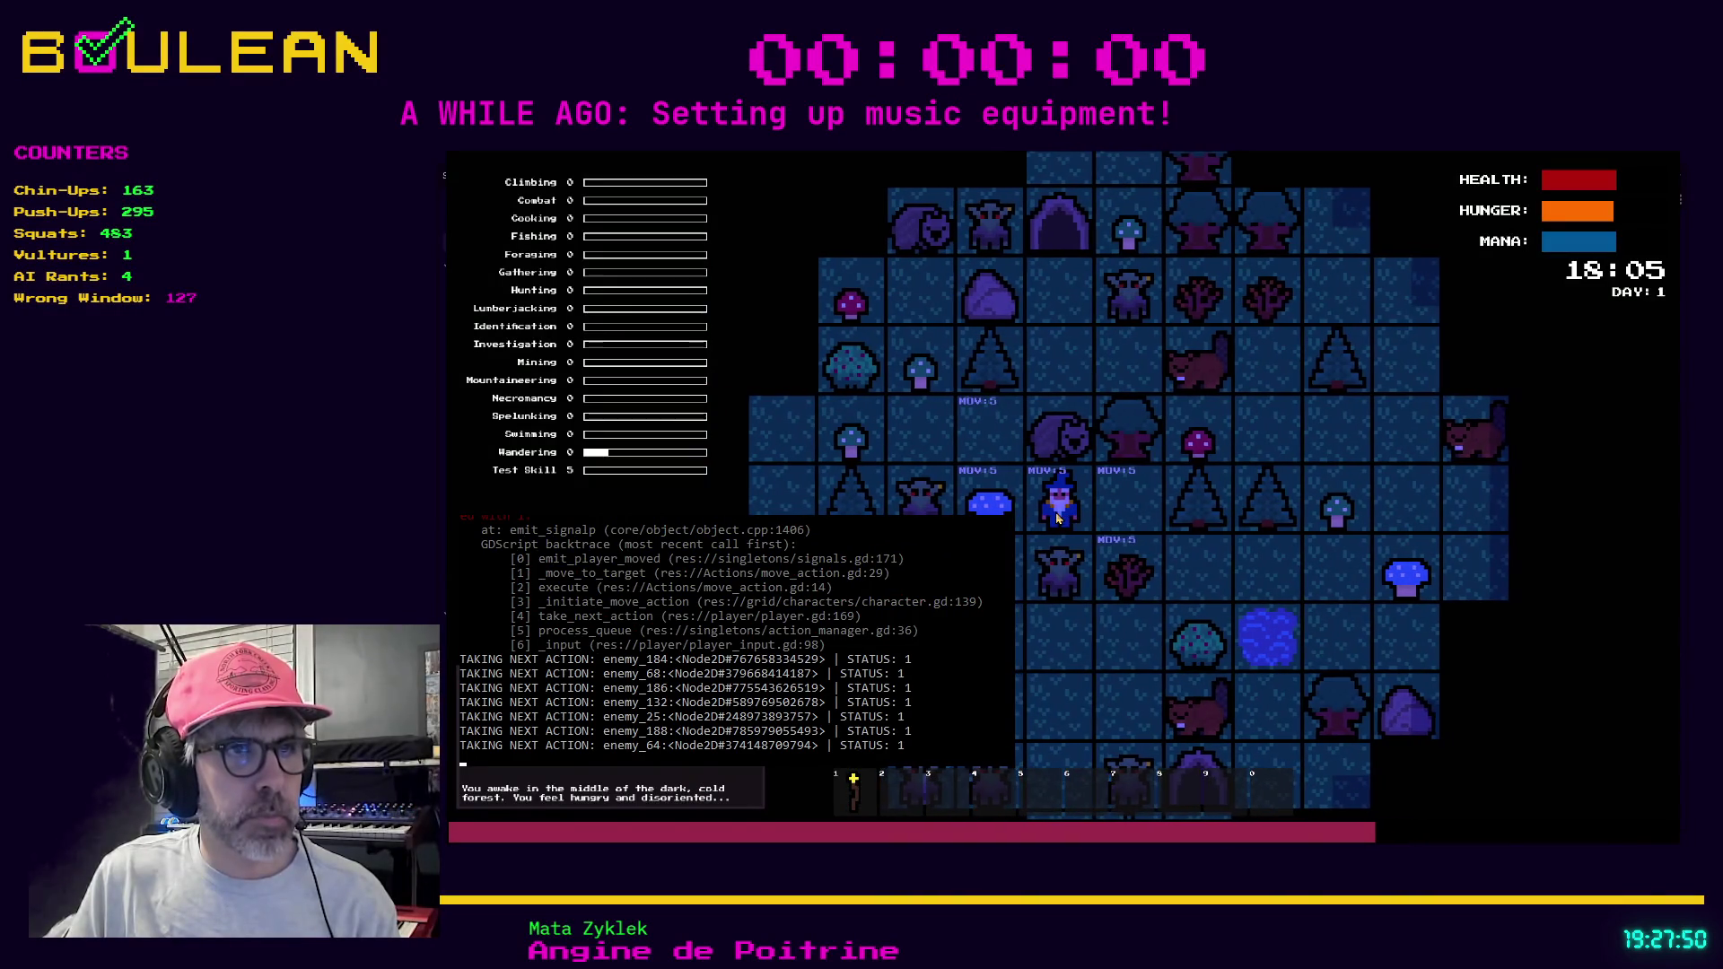
{"action": "left_click", "coordinate": [1131, 503]}
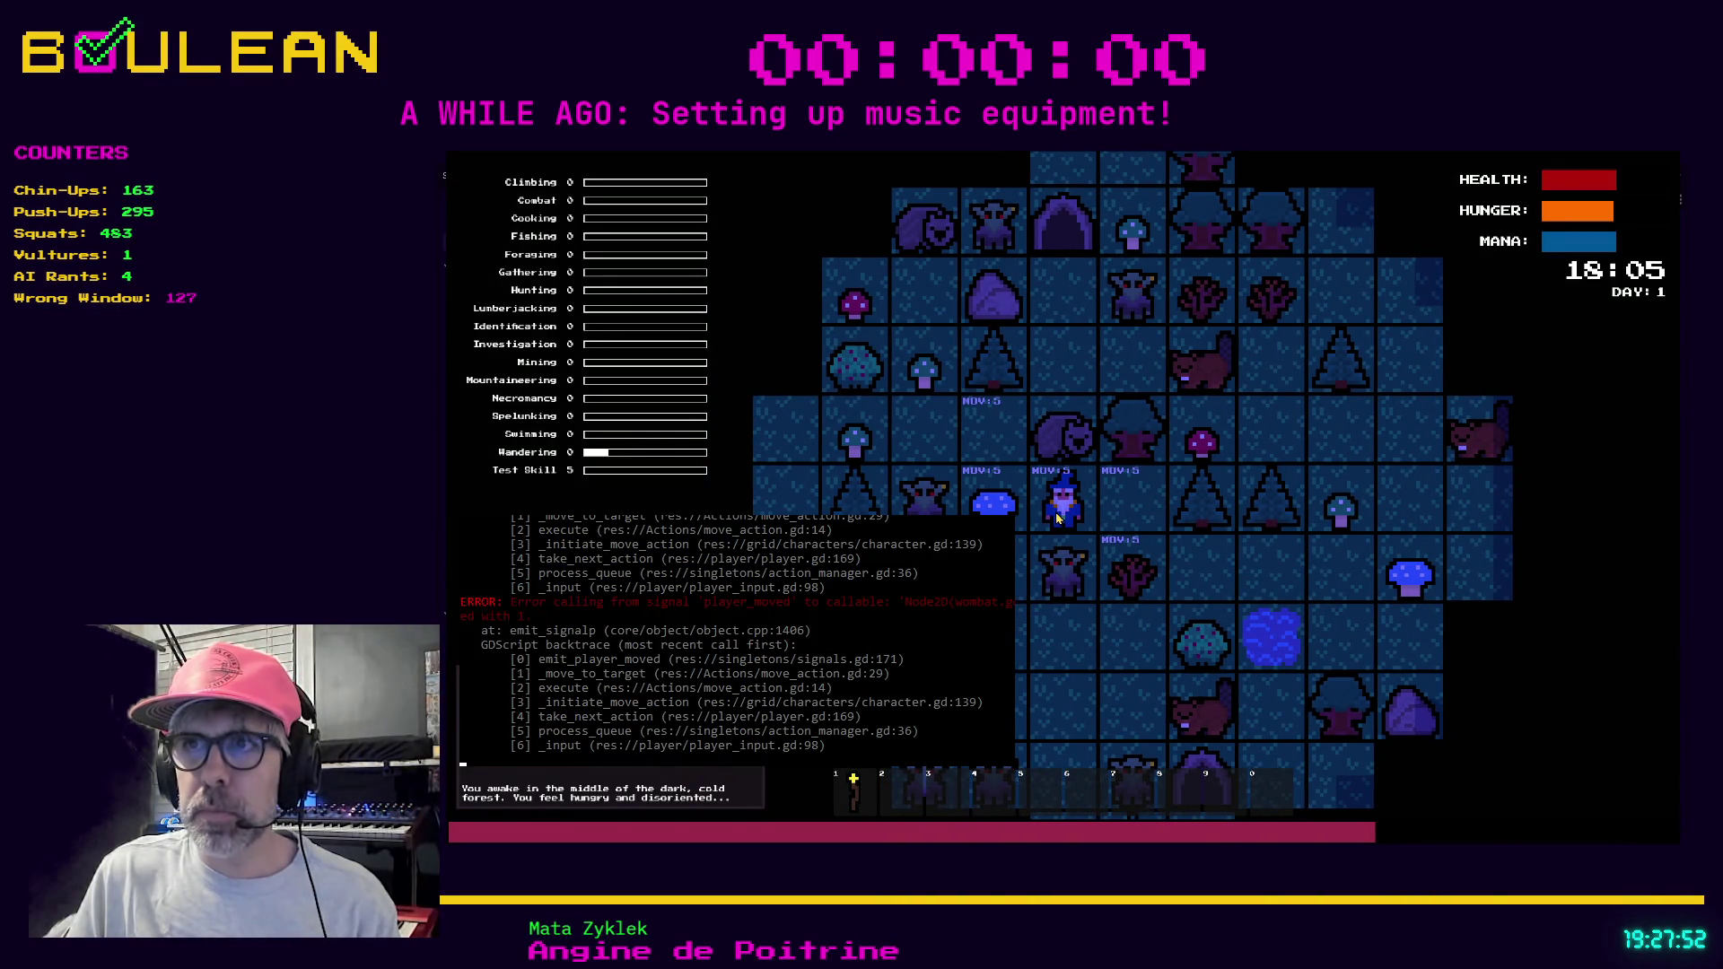
{"action": "left_click", "coordinate": [1225, 513]}
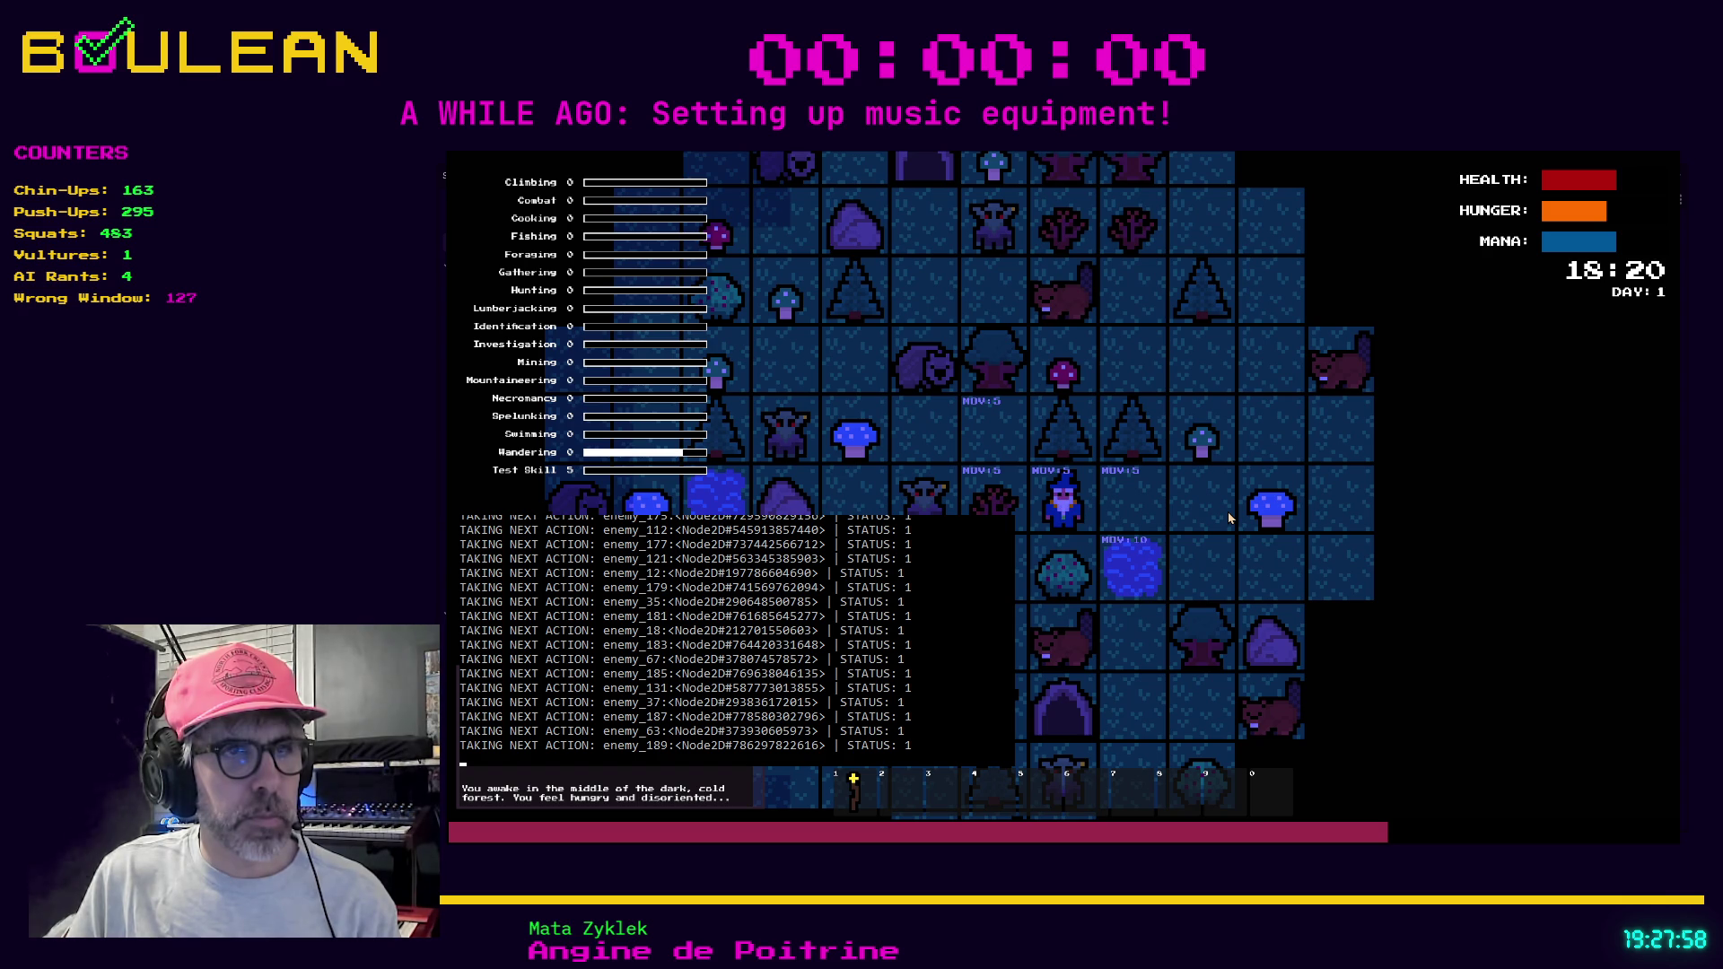
Stop the game and find 'TAKING NEXT ACTION' across project files, opening enemy.gd.
{"action": "key", "text": "Escape"}
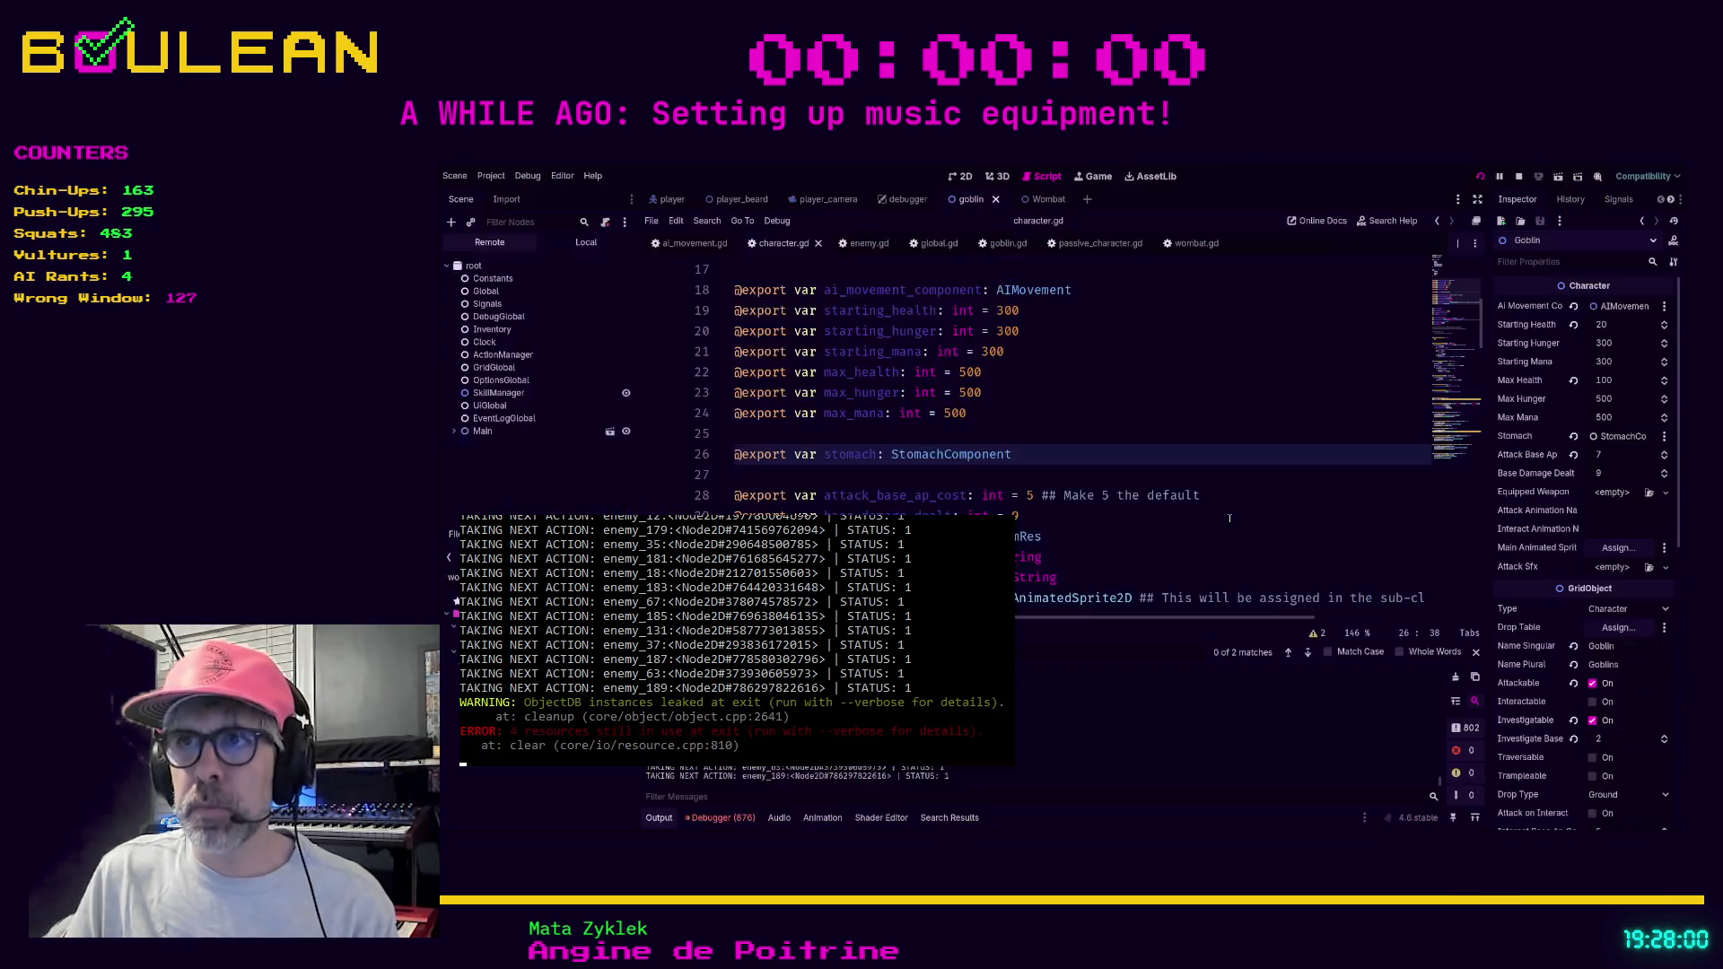
{"action": "left_click", "coordinate": [1194, 520]}
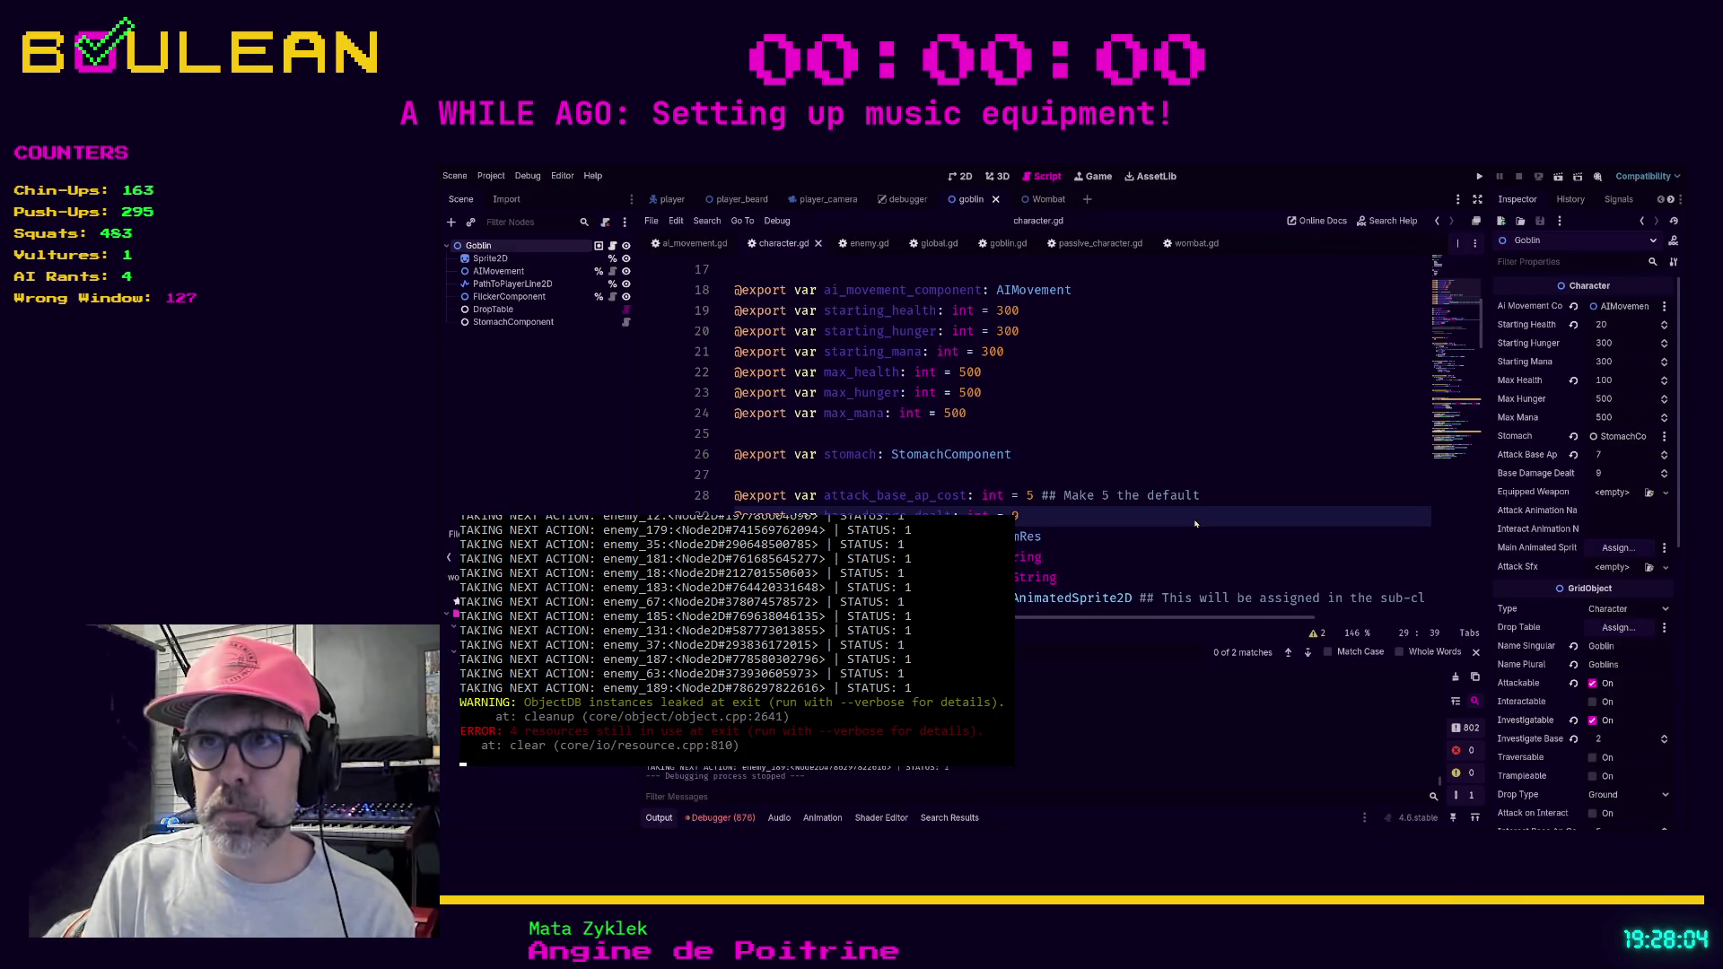
{"action": "key", "text": "ctrl+shift+f"}
{"action": "key", "text": "Return"}
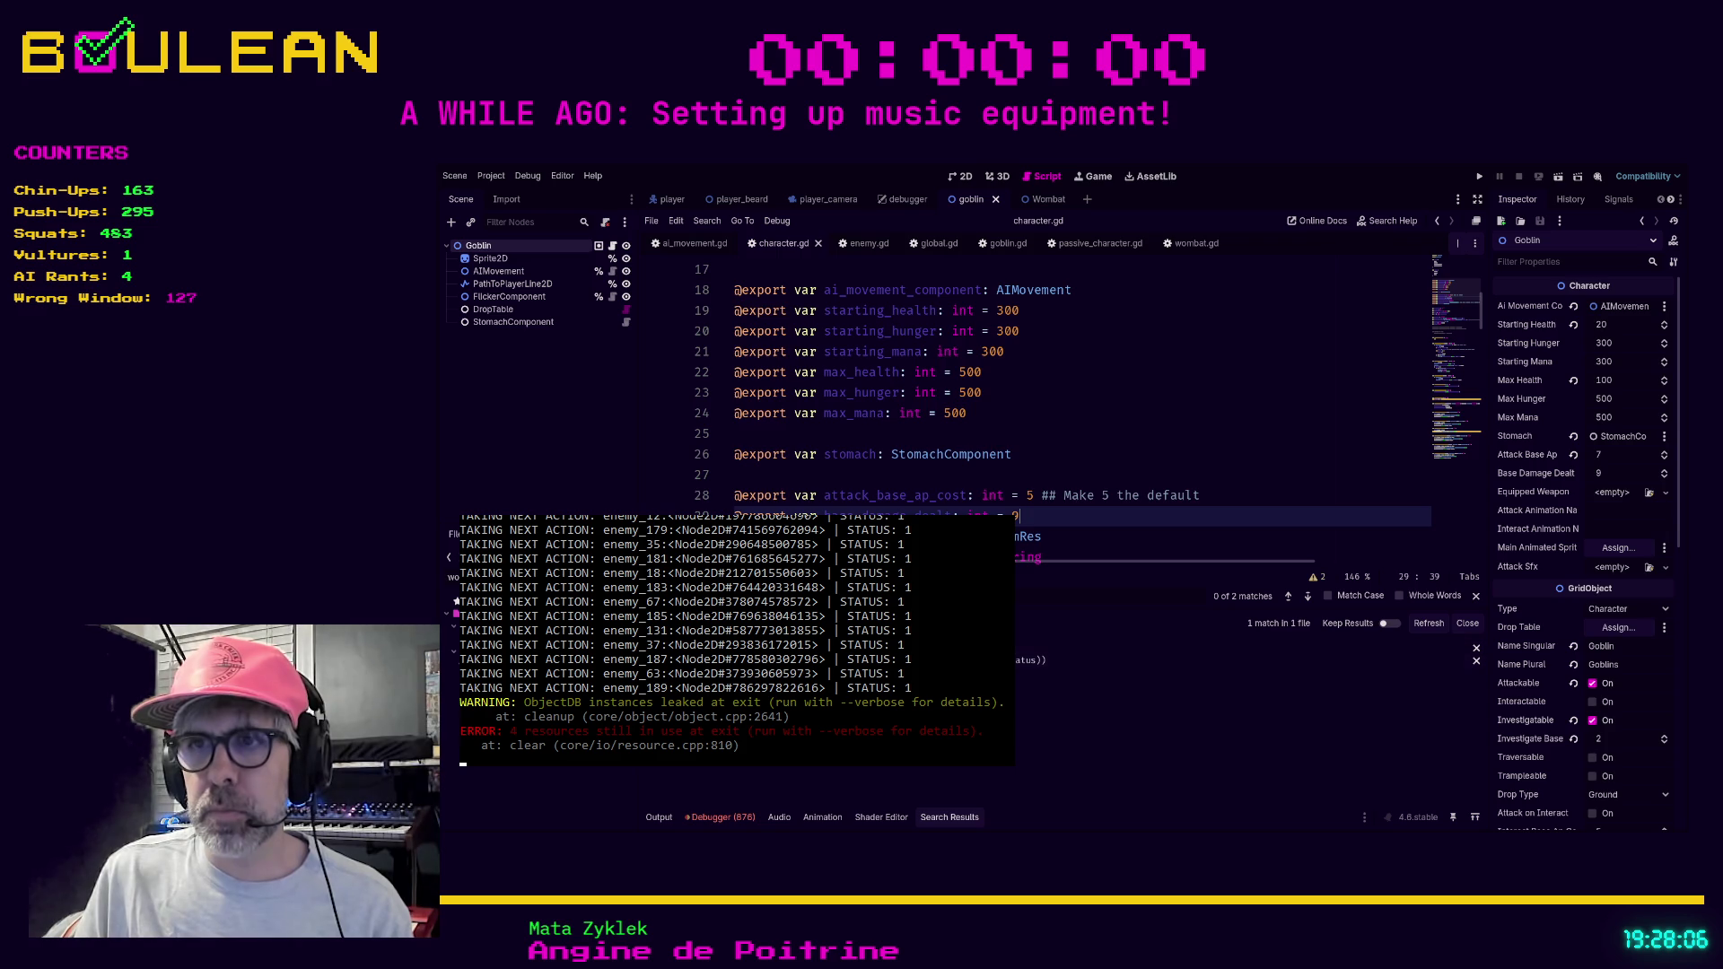
{"action": "left_click", "coordinate": [1059, 661]}
Wrap the TAKING NEXT ACTION print in enemy.gd under 'if debug_mode:' and save.
{"action": "scroll", "coordinate": [985, 470], "scroll_direction": "up", "scroll_amount": 1}
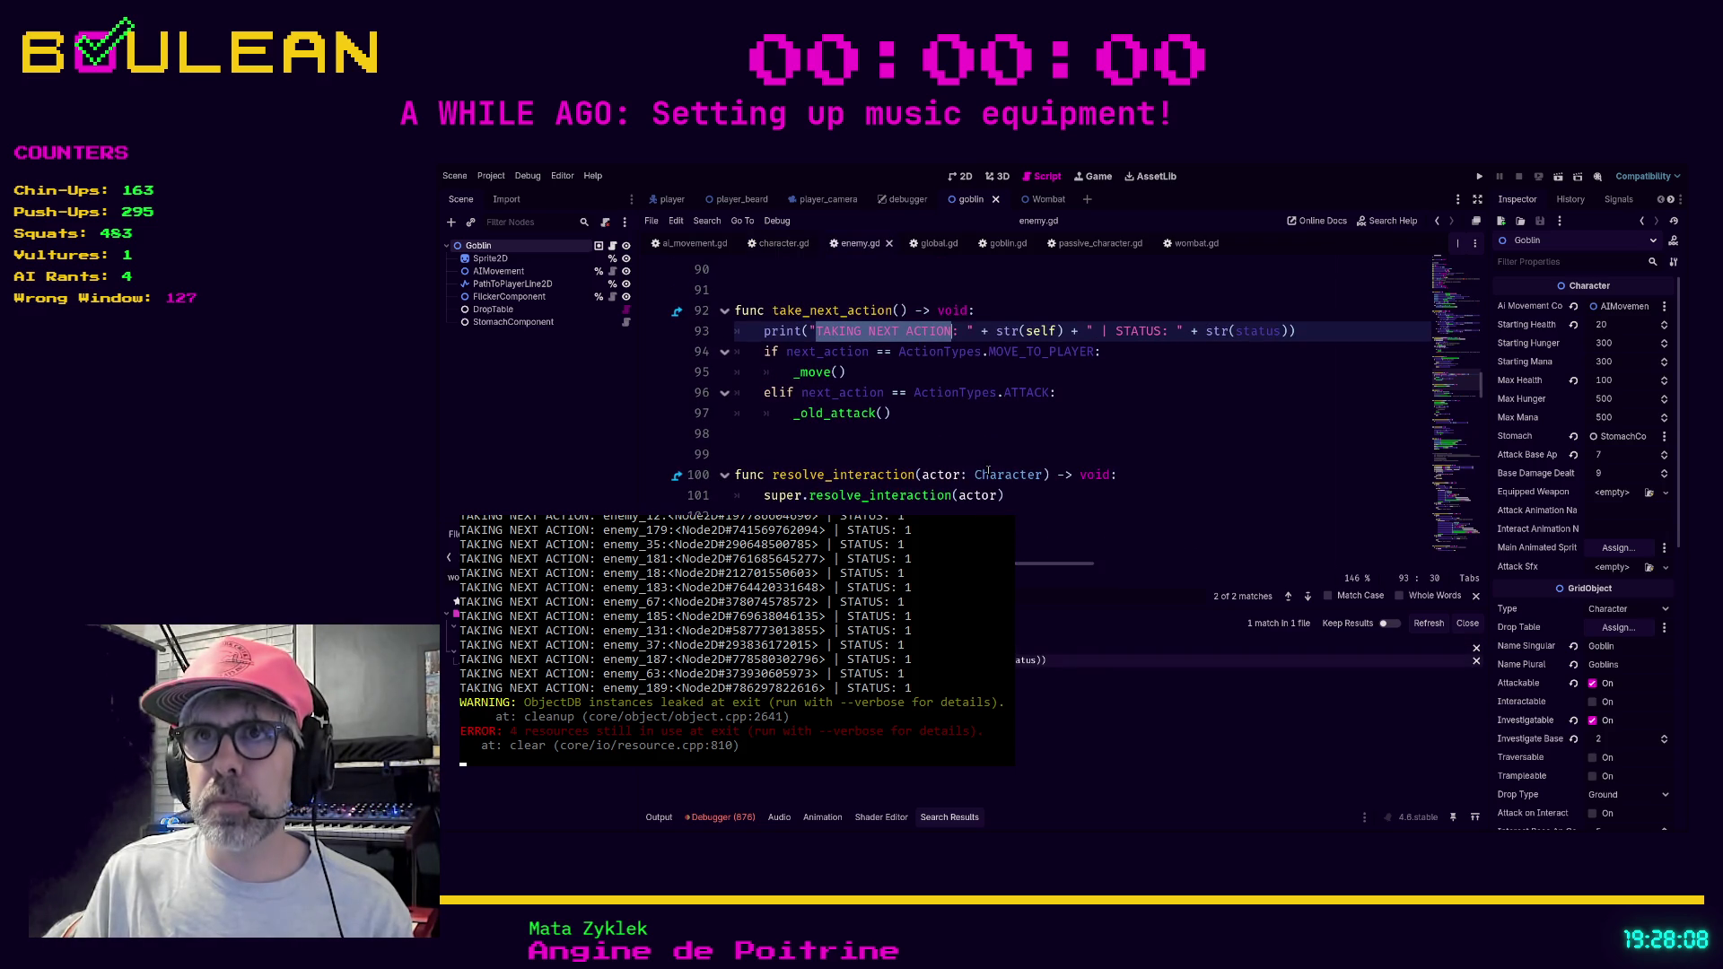
{"action": "left_click", "coordinate": [991, 313]}
{"action": "key", "text": "Return"}
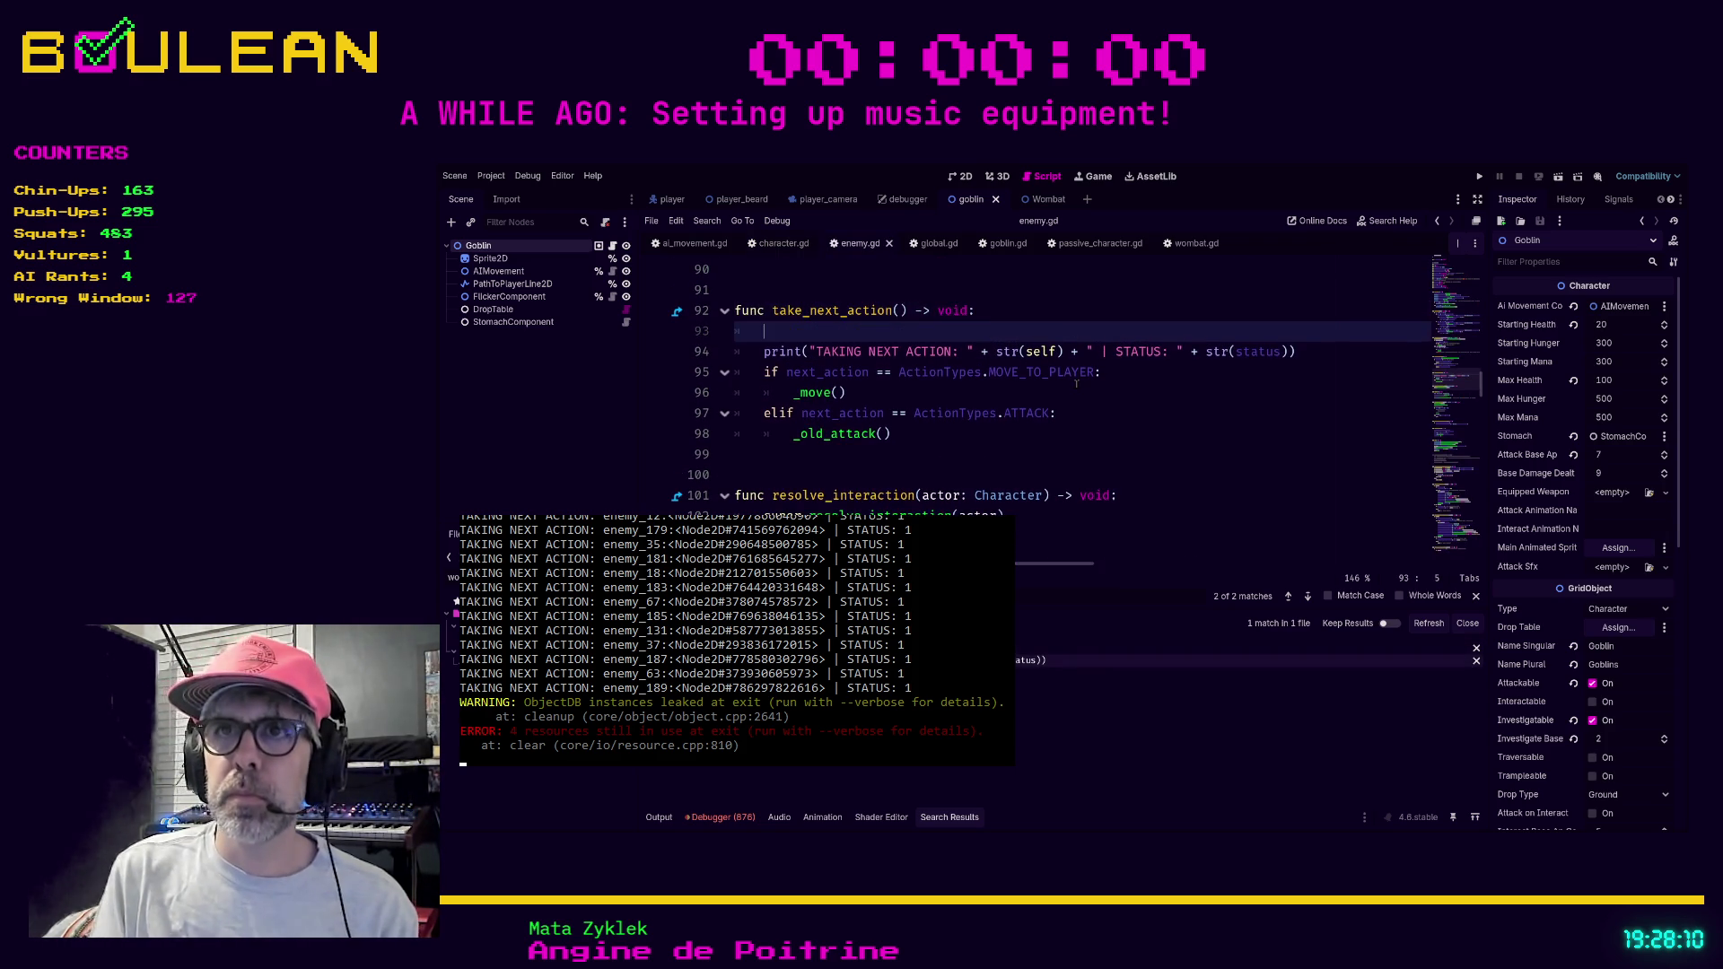
{"action": "type", "text": "if debug:"}
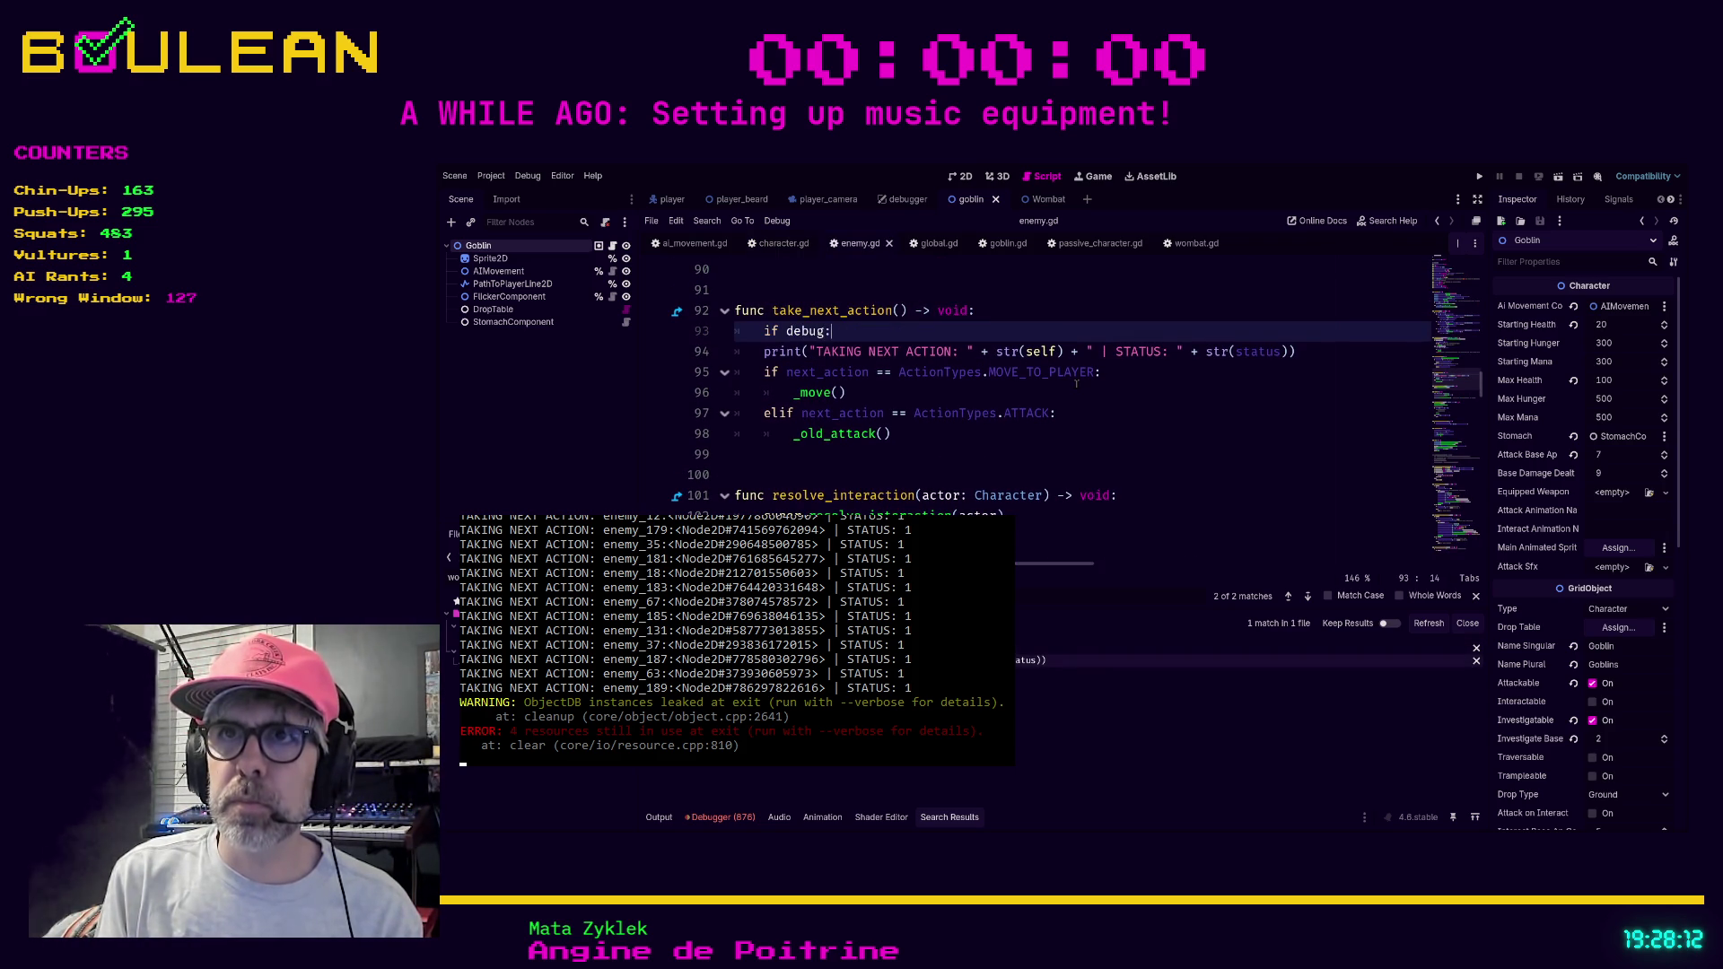
{"action": "key", "text": "Return"}
{"action": "key", "text": "Down"}
{"action": "key", "text": "Tab"}
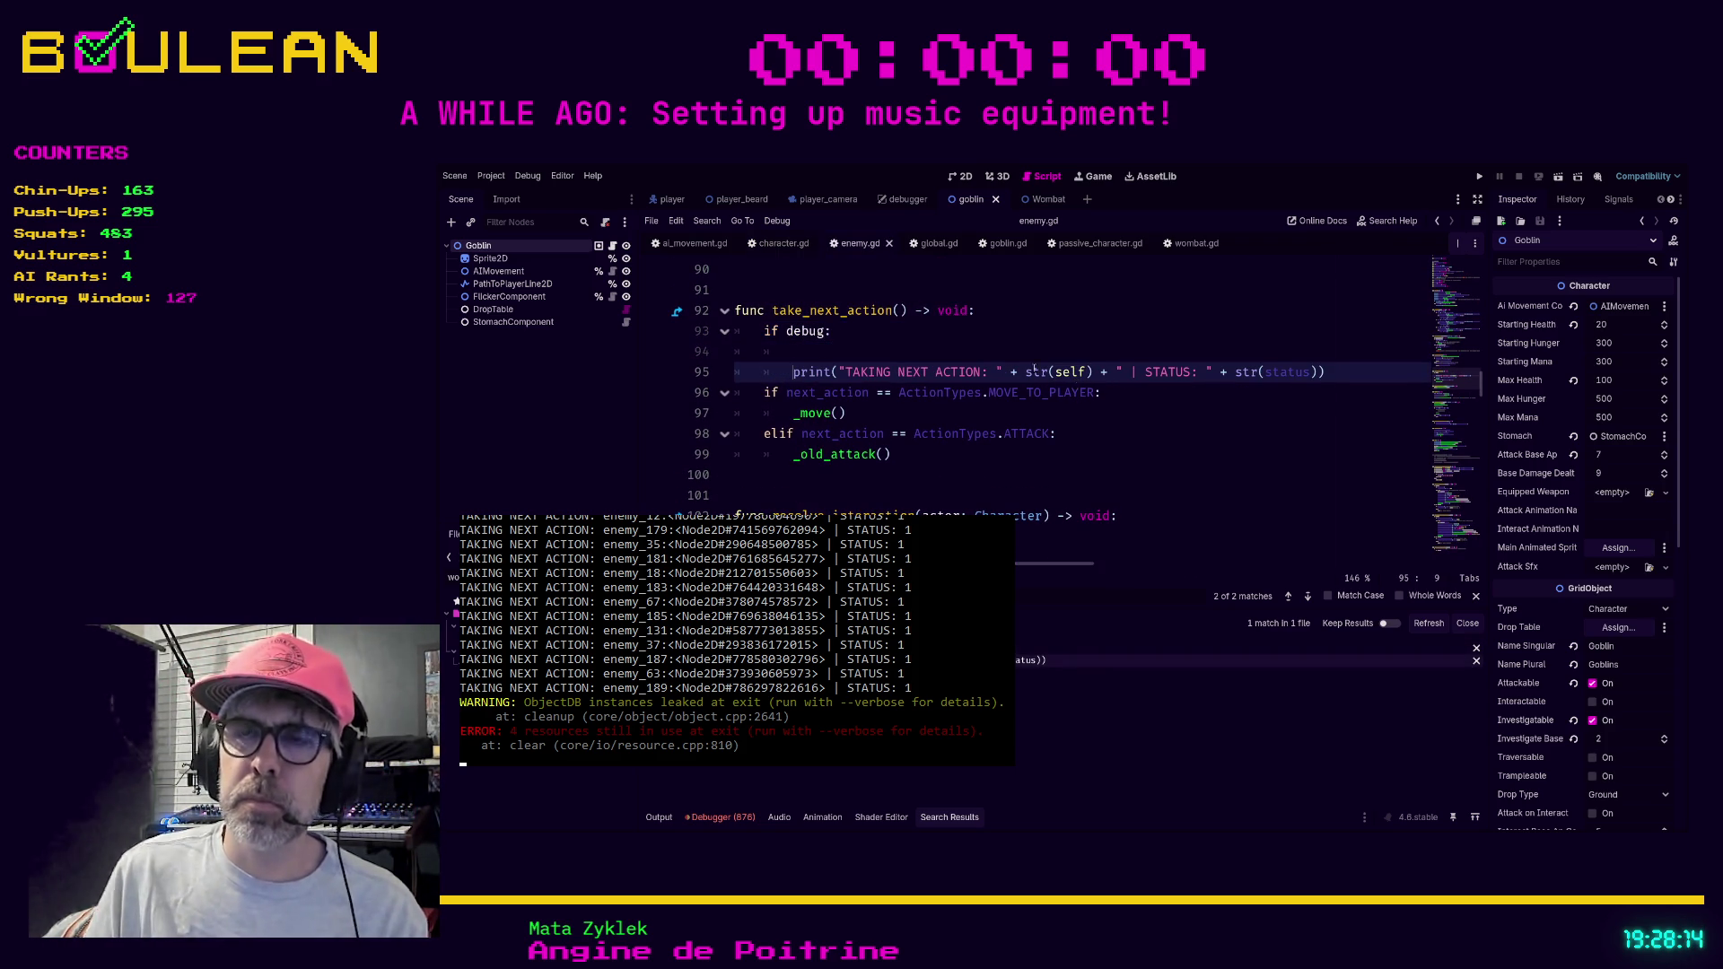
{"action": "left_click", "coordinate": [826, 331]}
{"action": "type", "text": "_mode"}
{"action": "left_click", "coordinate": [893, 454]}
{"action": "key", "text": "ctrl+s"}
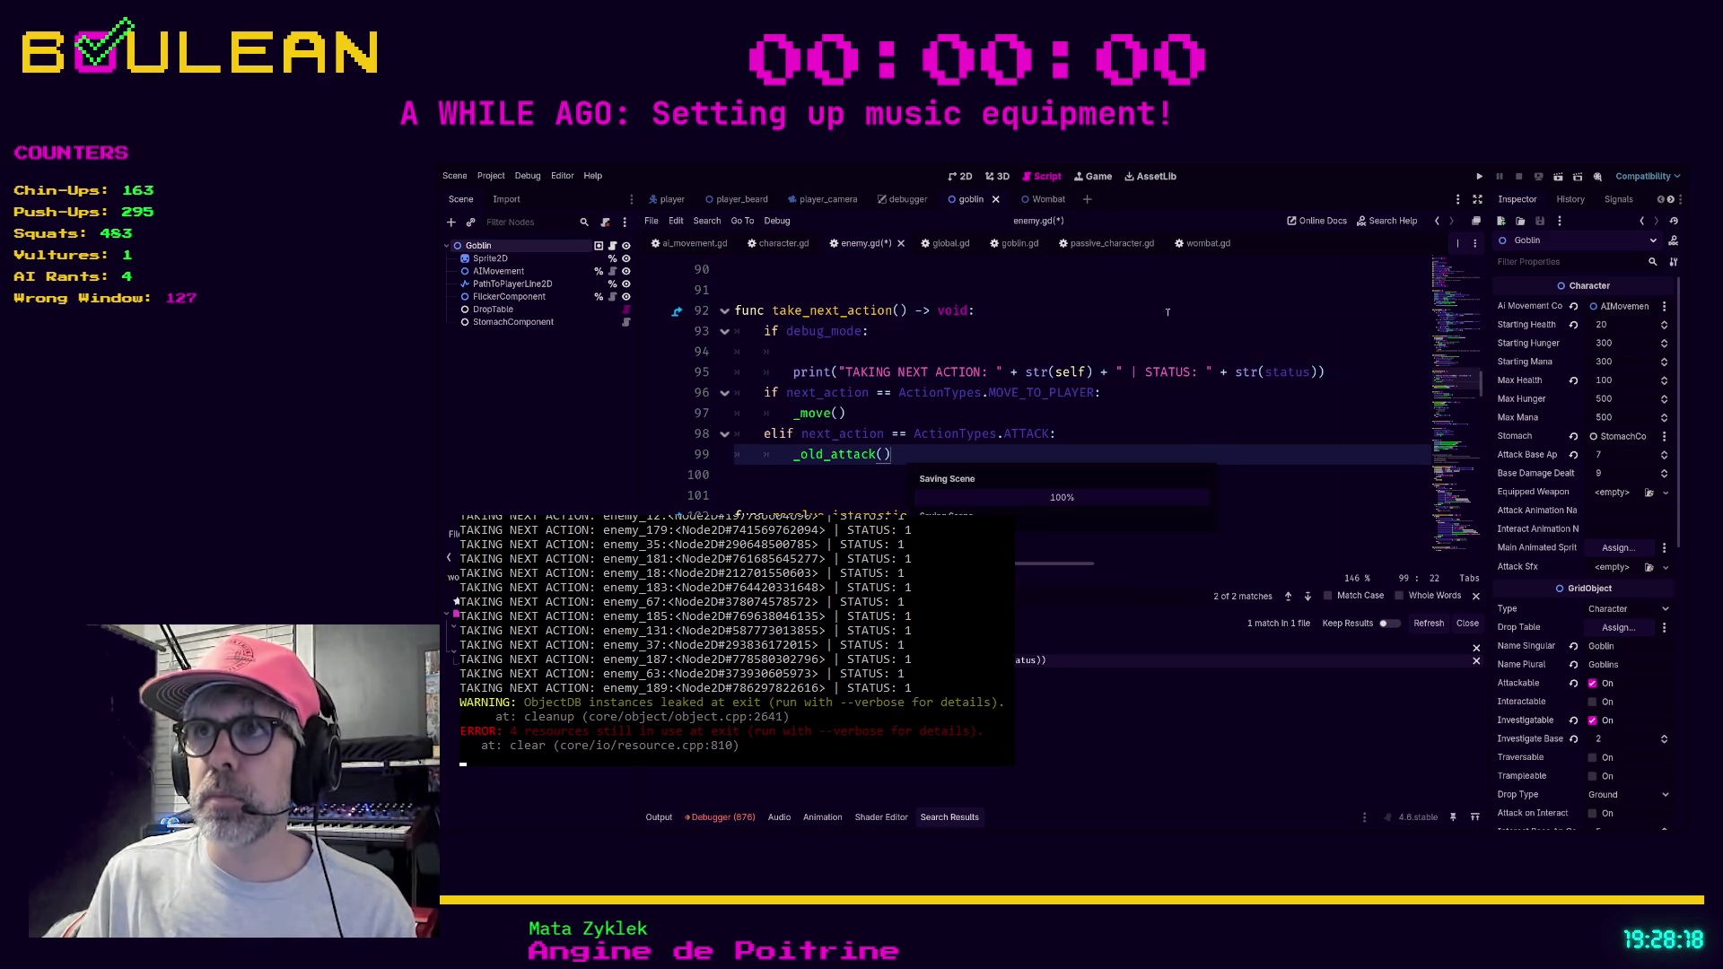
Search wombat.gd for 'Dee', then relaunch the game with F5.
{"action": "left_click", "coordinate": [1208, 244]}
{"action": "left_click", "coordinate": [1075, 387]}
{"action": "key", "text": "ctrl+f"}
{"action": "type", "text": "Dee"}
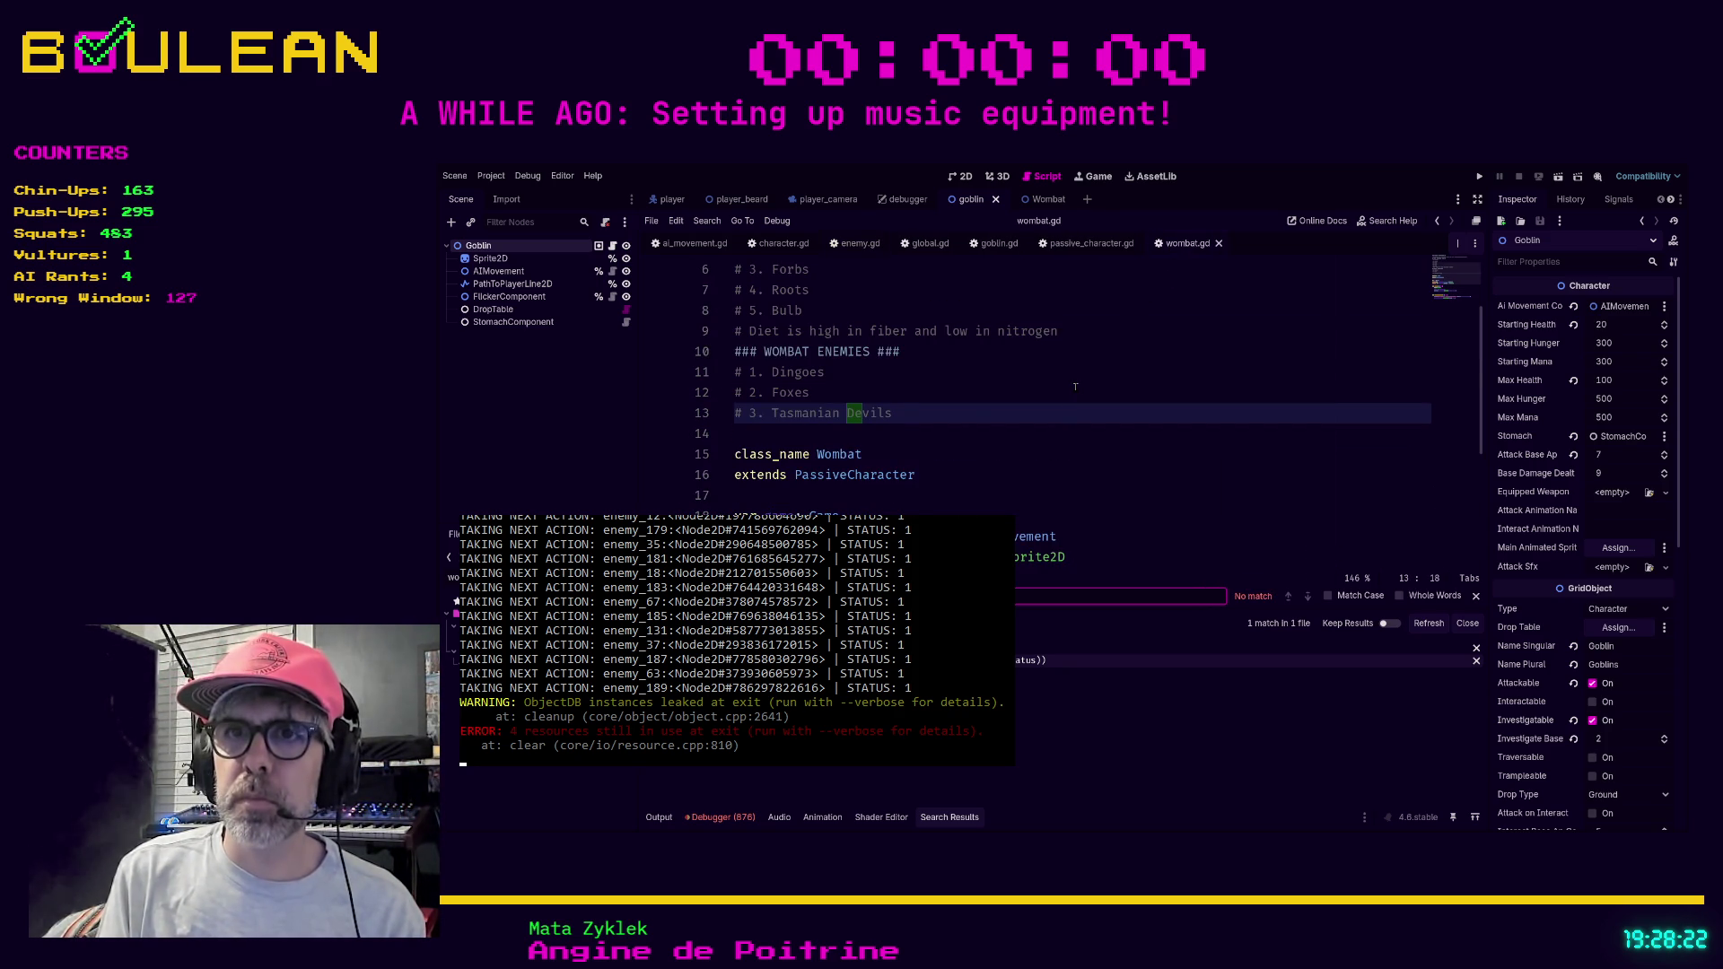
{"action": "key", "text": "F5"}
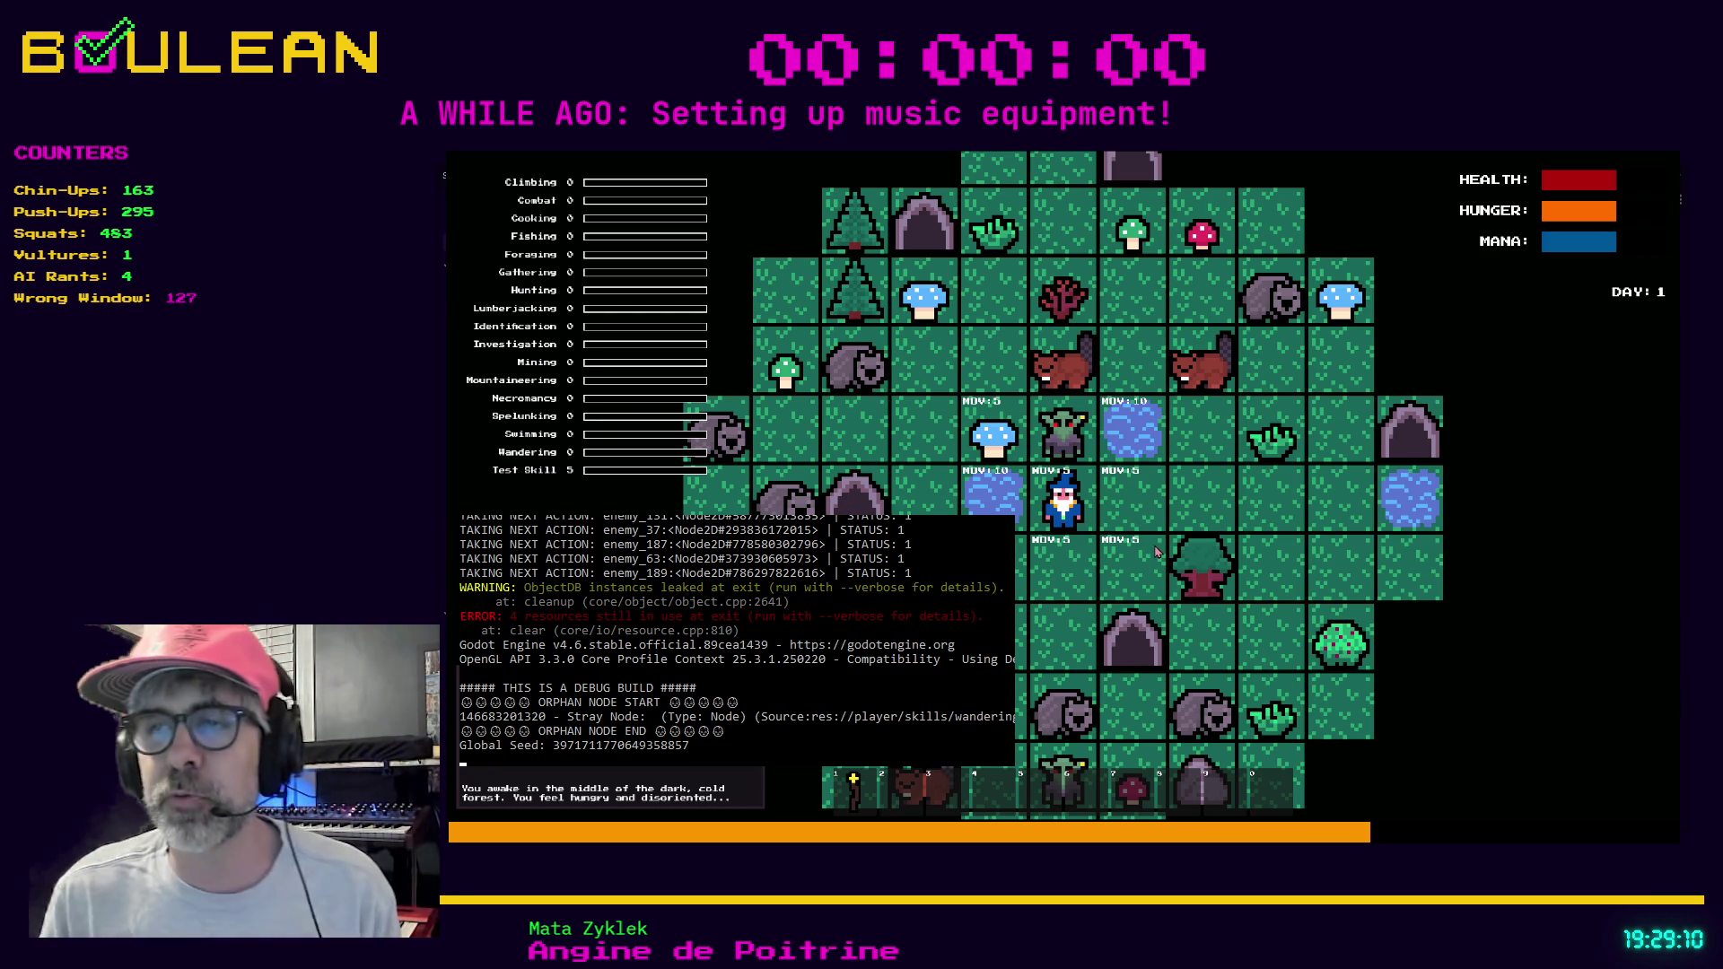
Move the wizard three tiles east, advancing the clock to 18:20.
{"action": "key", "text": "Right"}
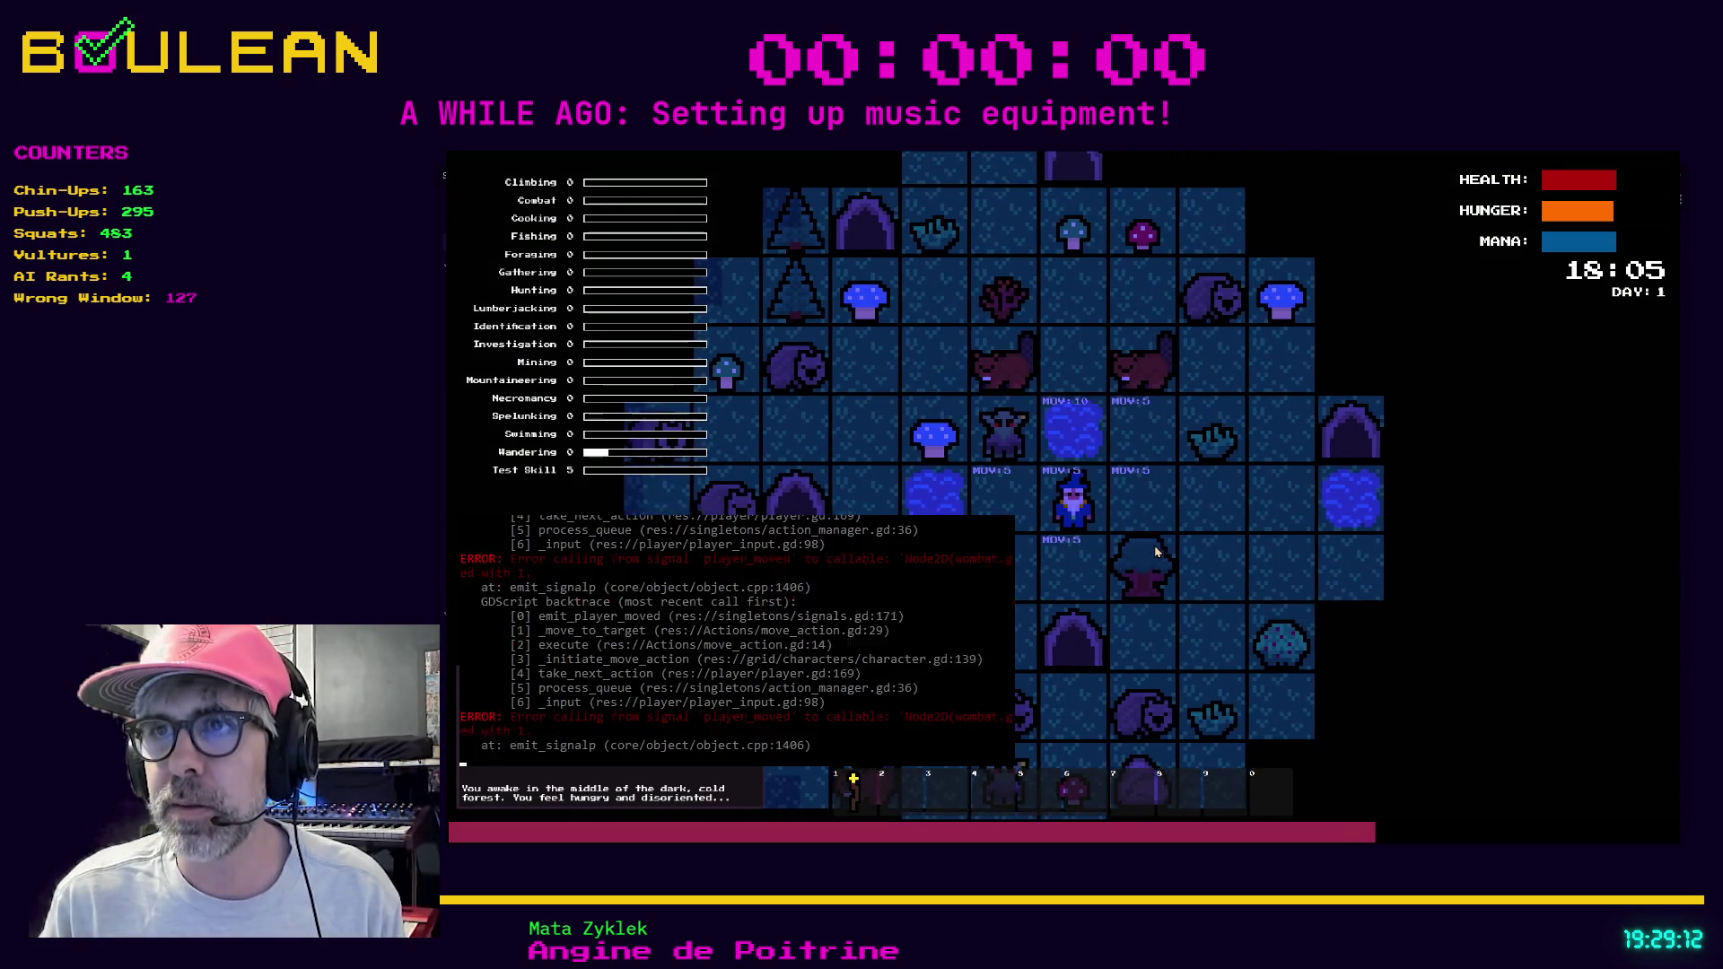
{"action": "key", "text": "Right"}
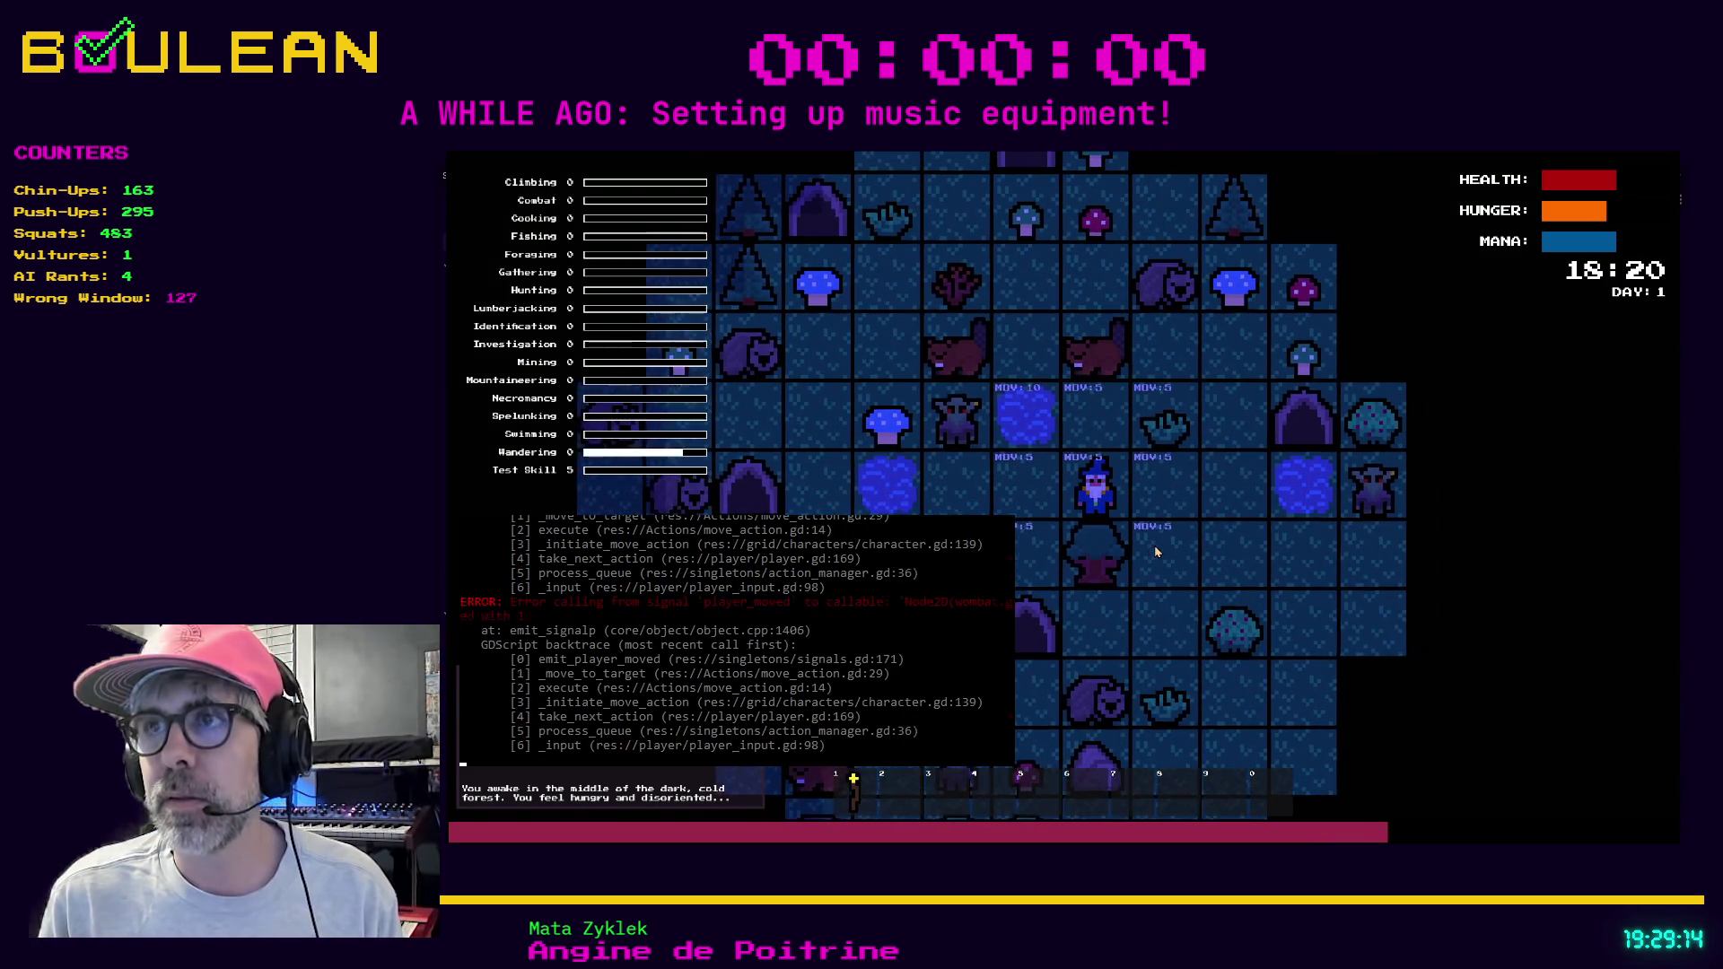
{"action": "key", "text": "Right"}
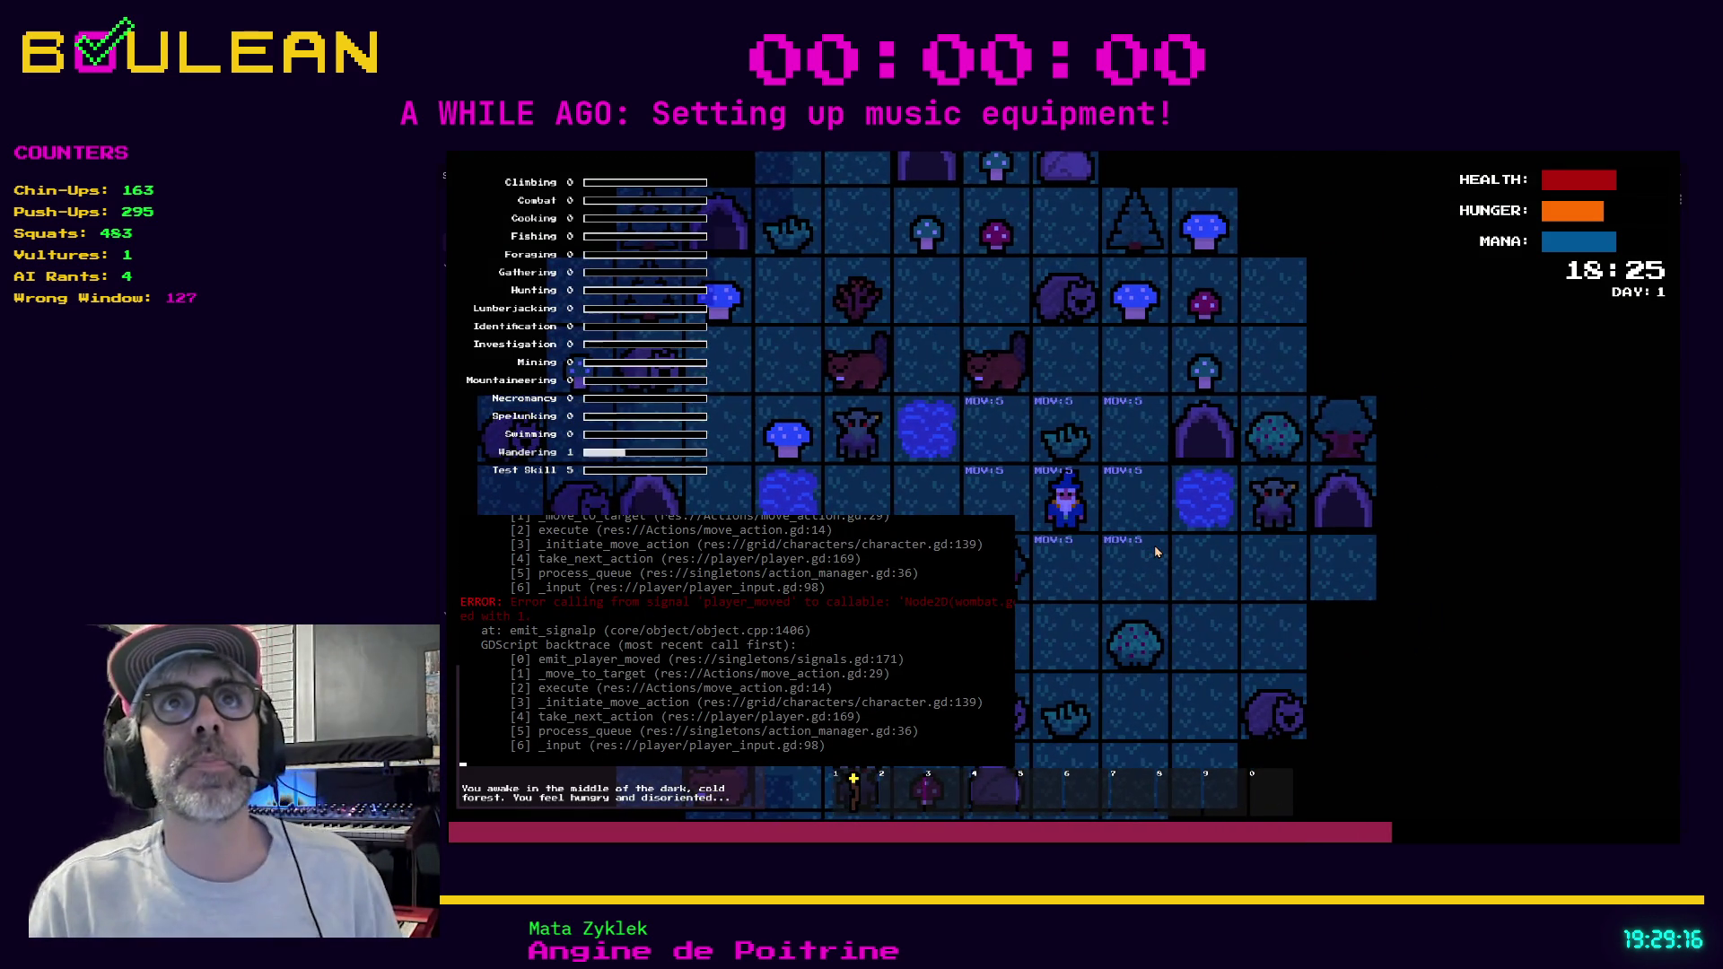
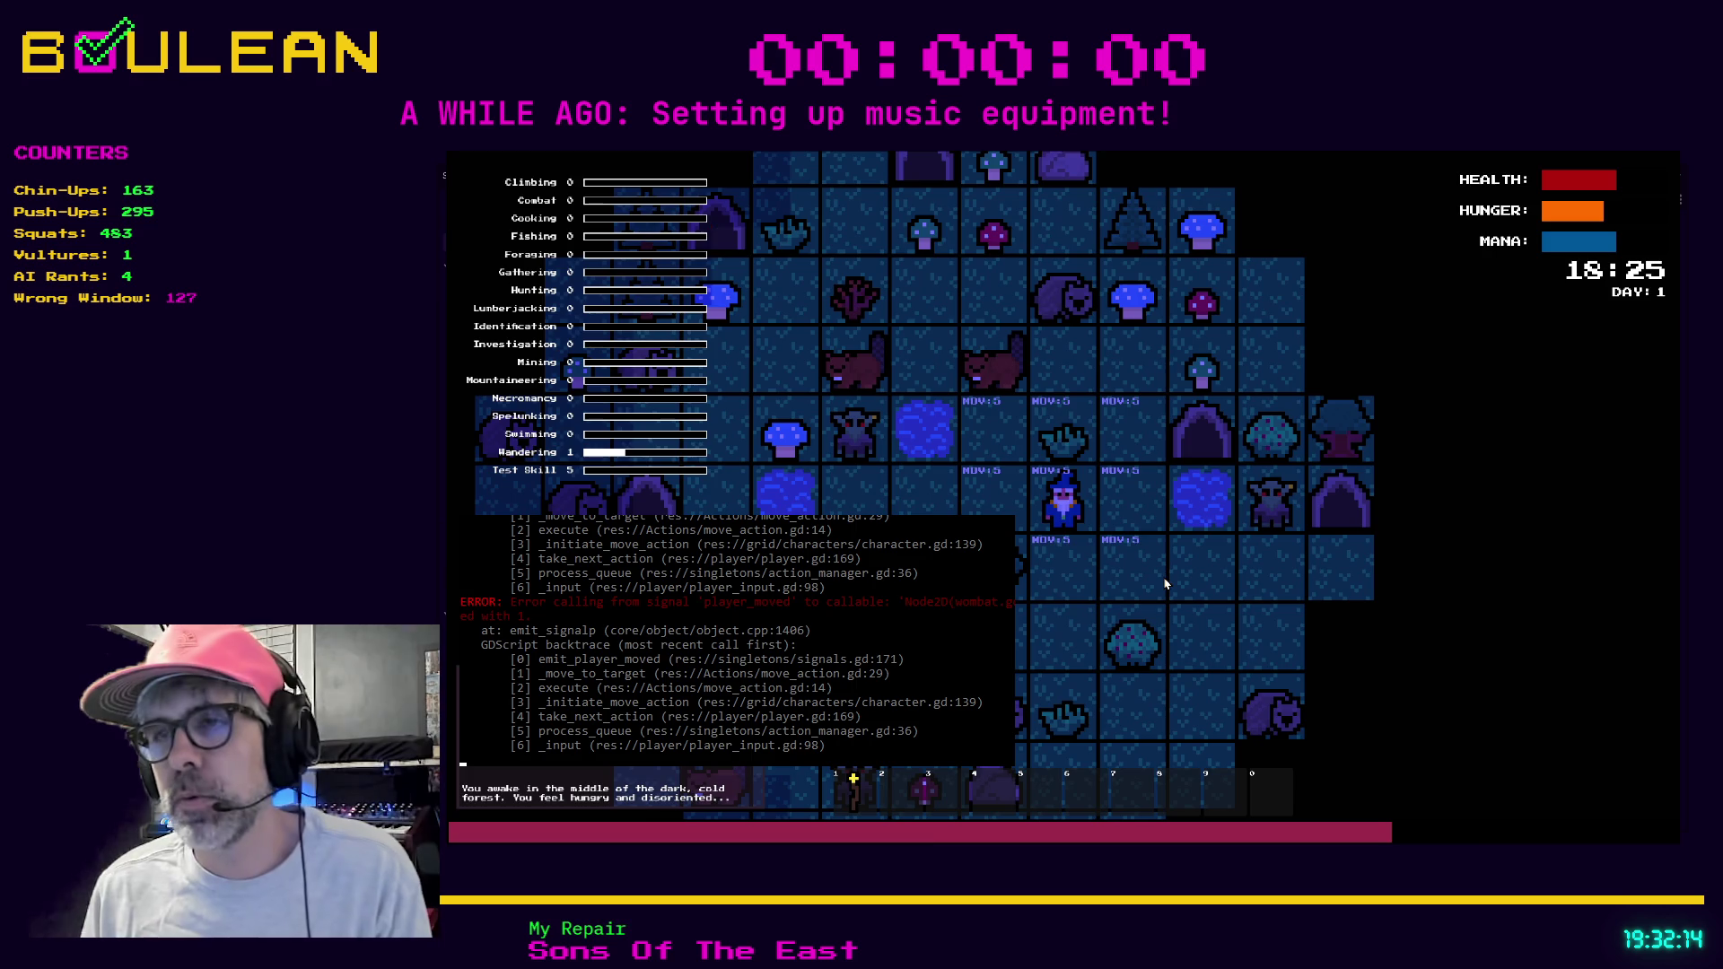
Stop the running game and put the caret back in the _move_ai code of ai_movement.gd.
{"action": "key", "text": "Escape"}
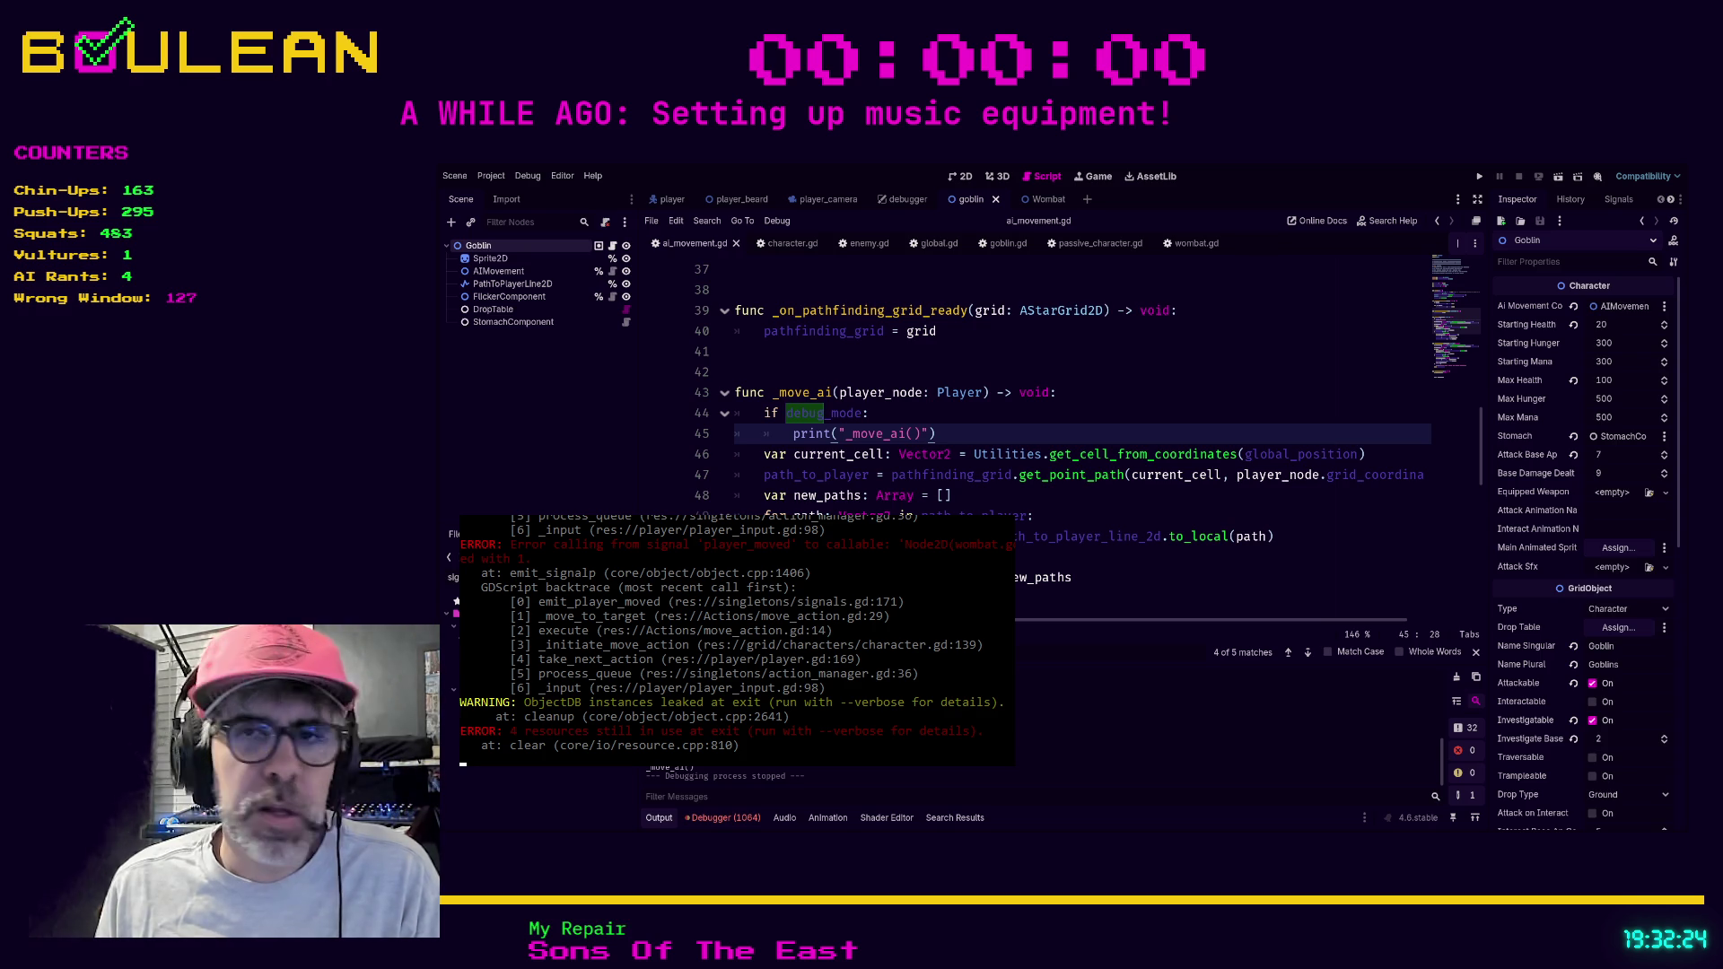
{"action": "left_click", "coordinate": [1114, 521]}
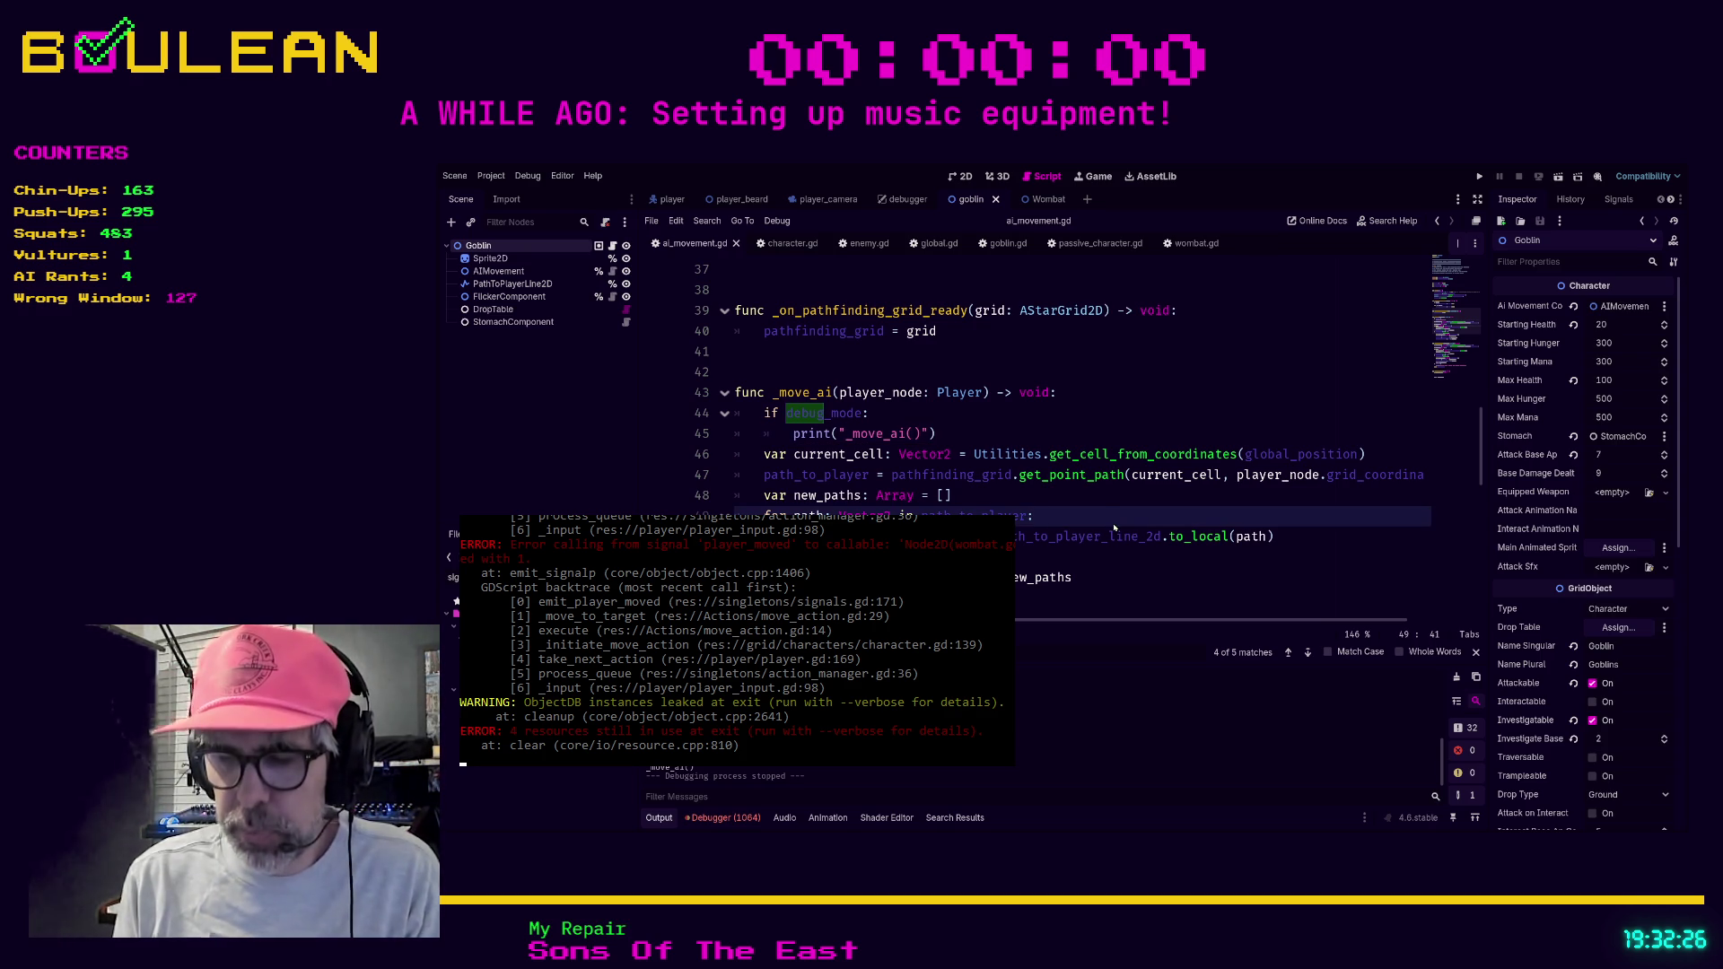
Search the project for player_moved and compare the wombat.gd and goblin.gd scripts.
{"action": "key", "text": "ctrl+shift+f"}
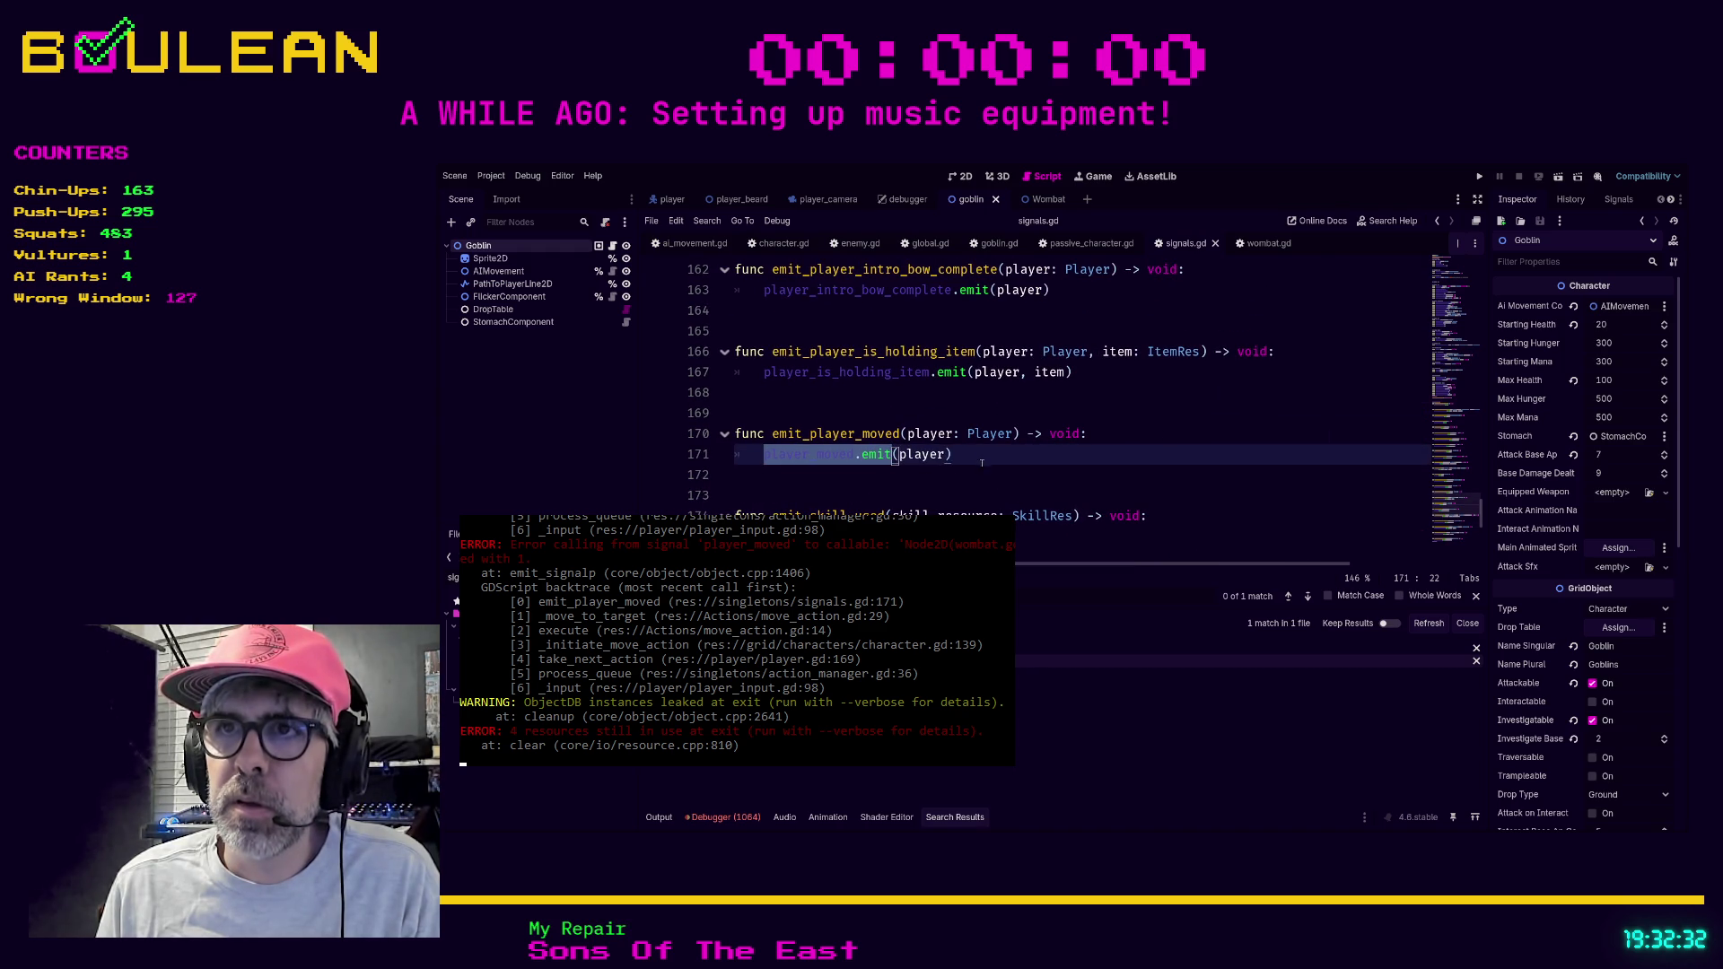
{"action": "left_click", "coordinate": [1057, 468]}
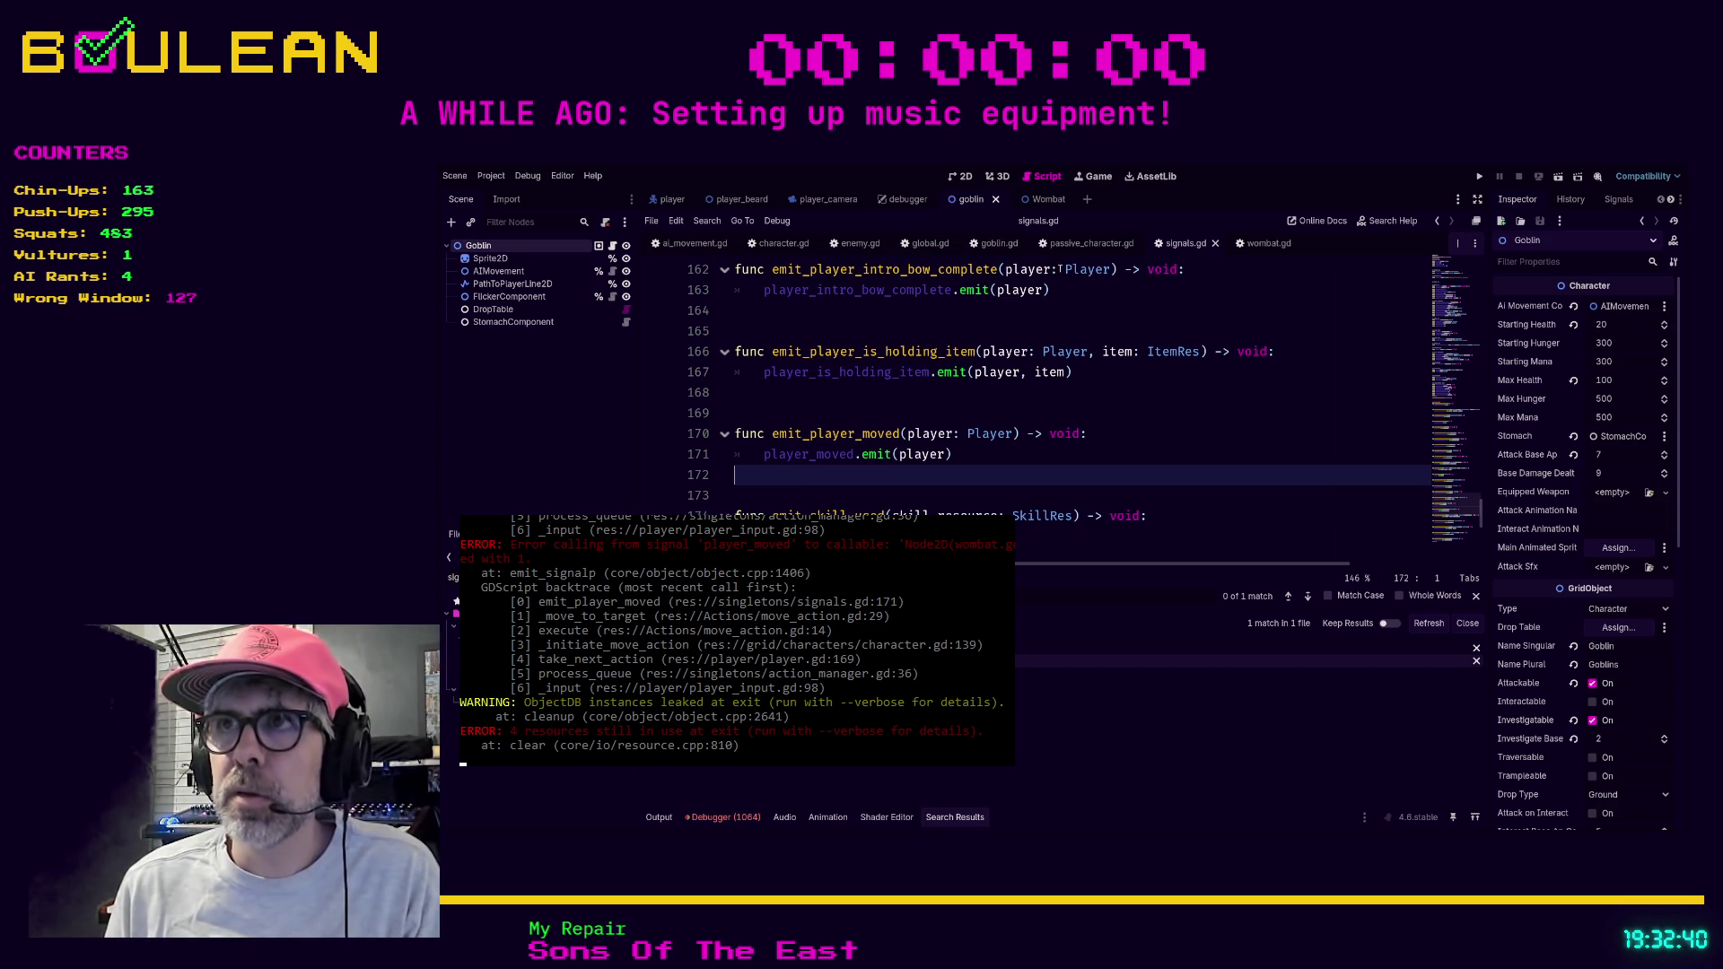
{"action": "left_click", "coordinate": [1260, 244]}
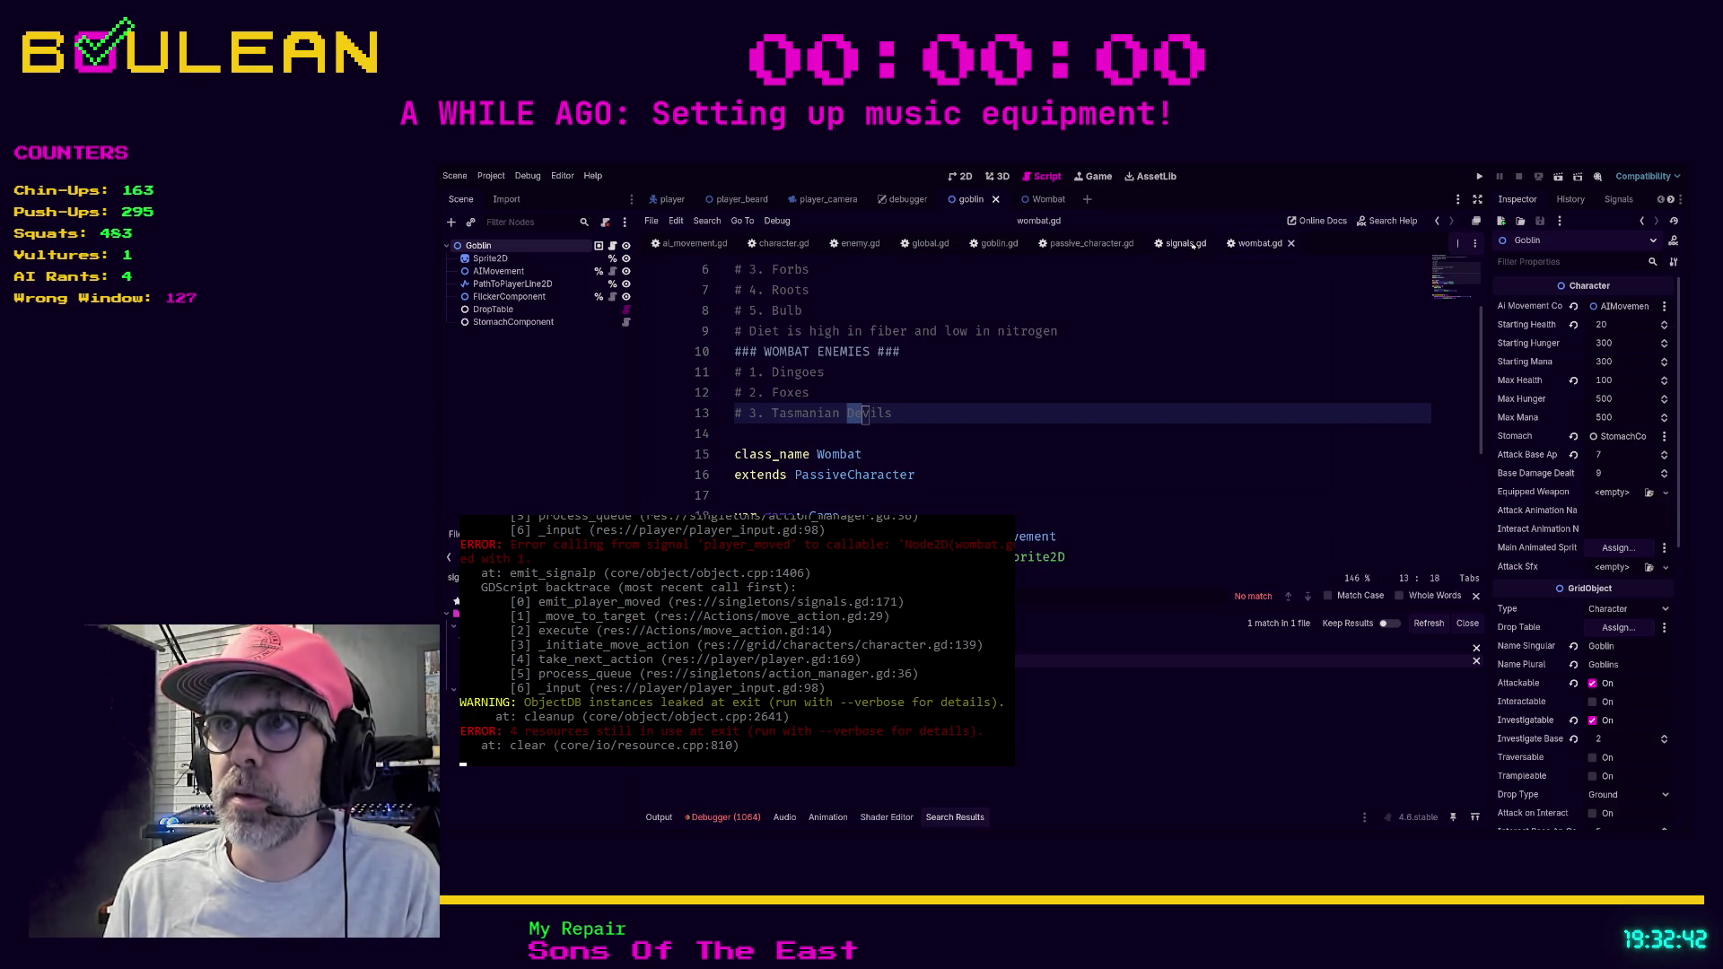
{"action": "left_click", "coordinate": [999, 243]}
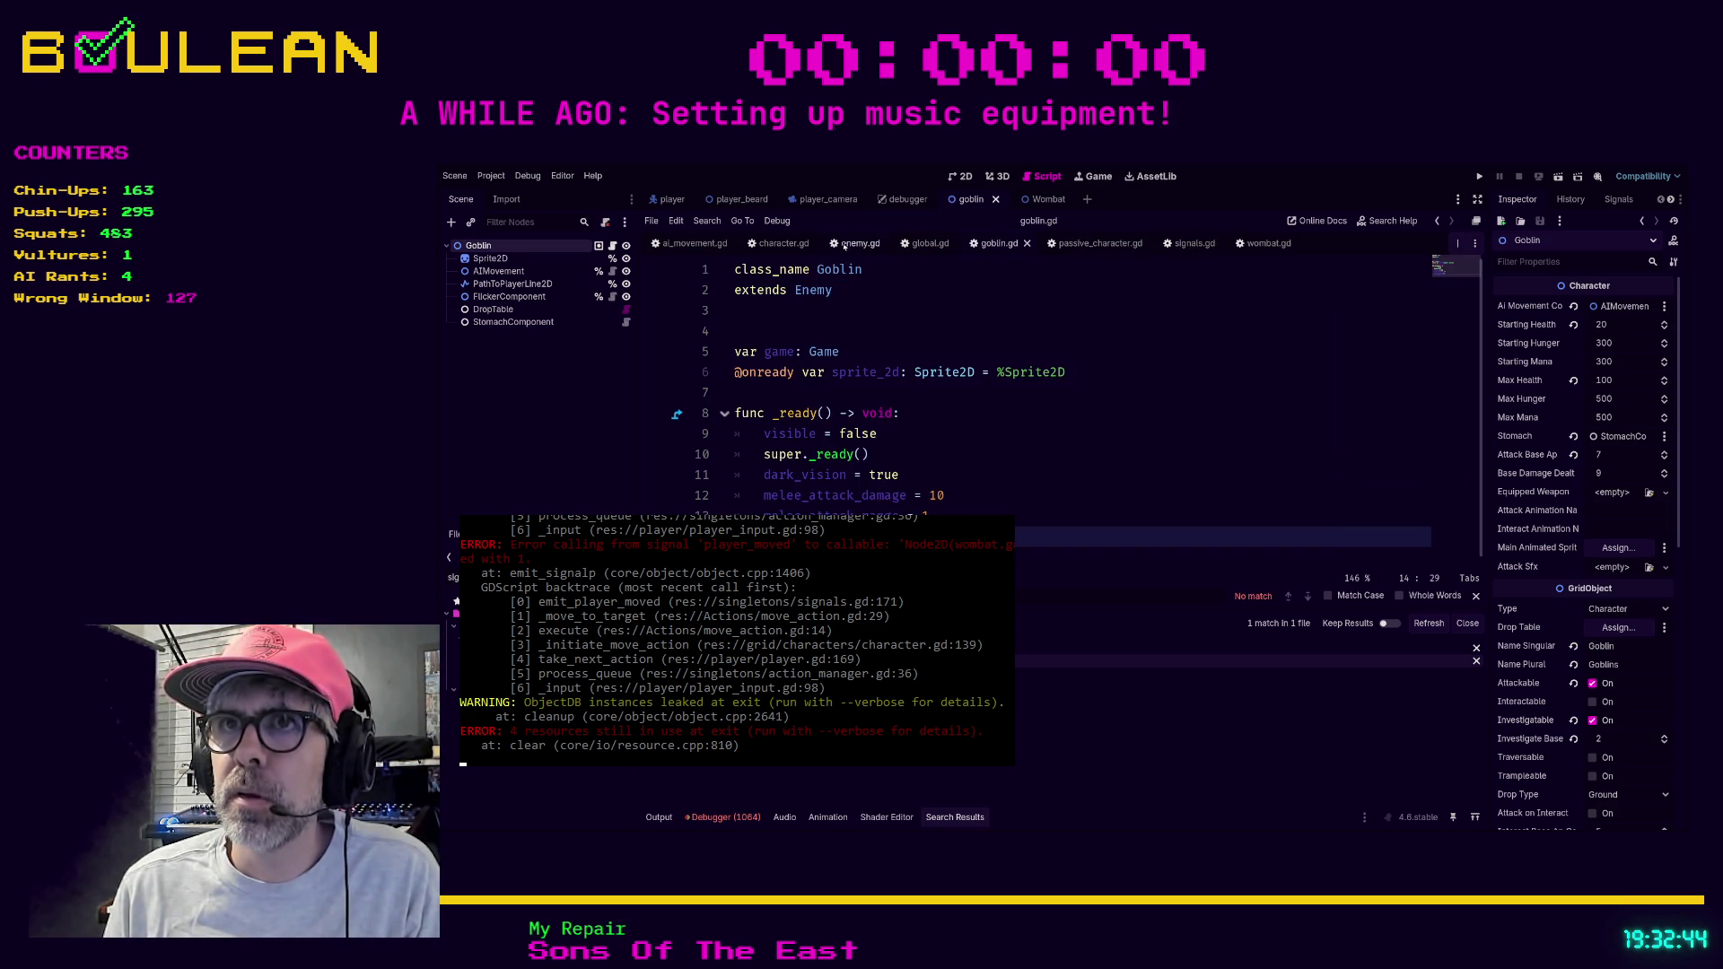
{"action": "left_click", "coordinate": [1260, 243]}
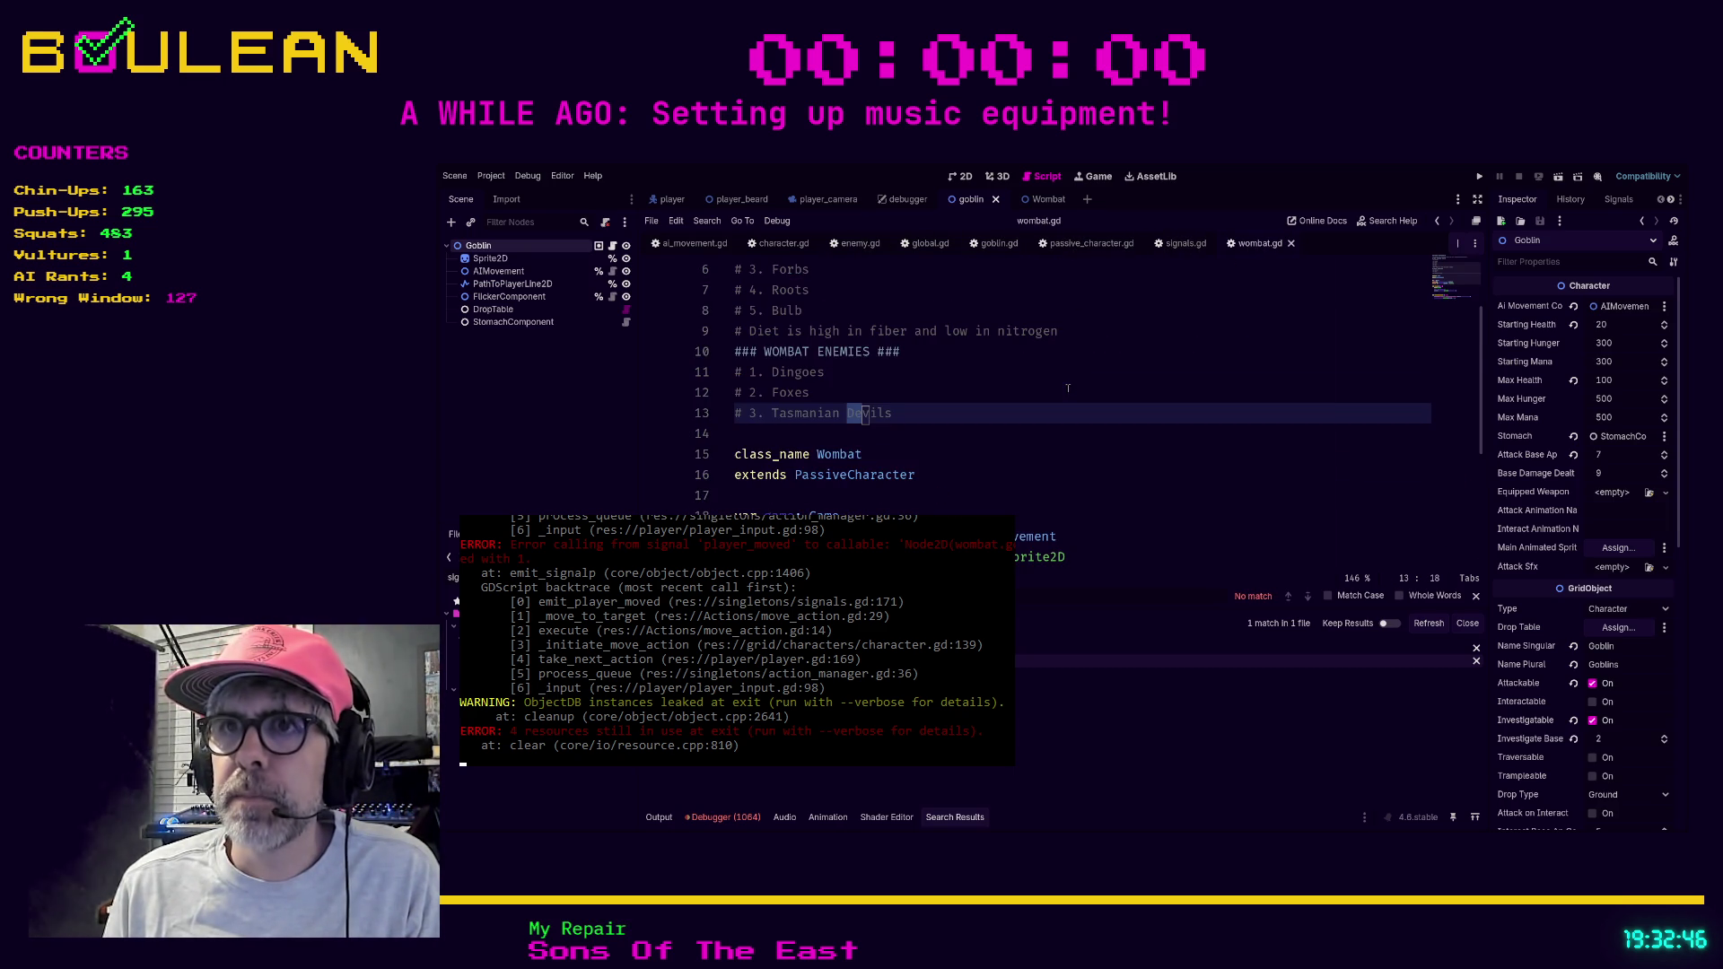
{"action": "scroll", "coordinate": [1068, 388], "scroll_direction": "down", "scroll_amount": 4}
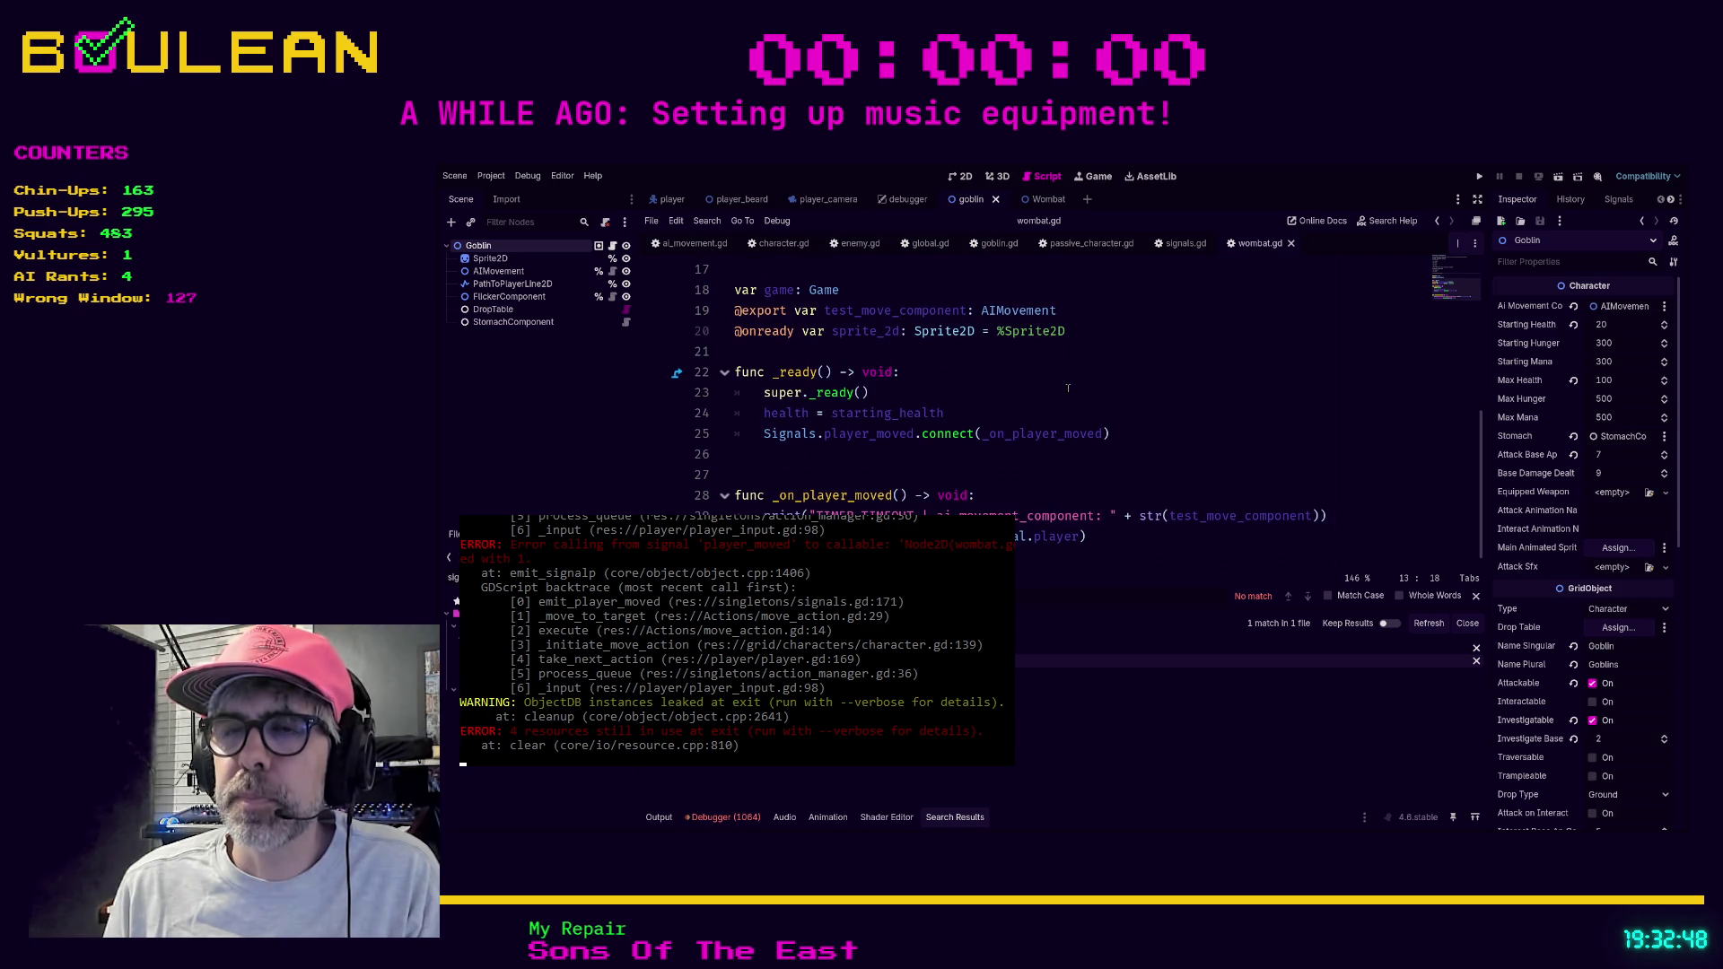
Add a 'player: Player' parameter to wombat.gd's _on_player_moved, save, and run the game.
{"action": "left_click", "coordinate": [900, 495]}
{"action": "type", "text": "player: Player"}
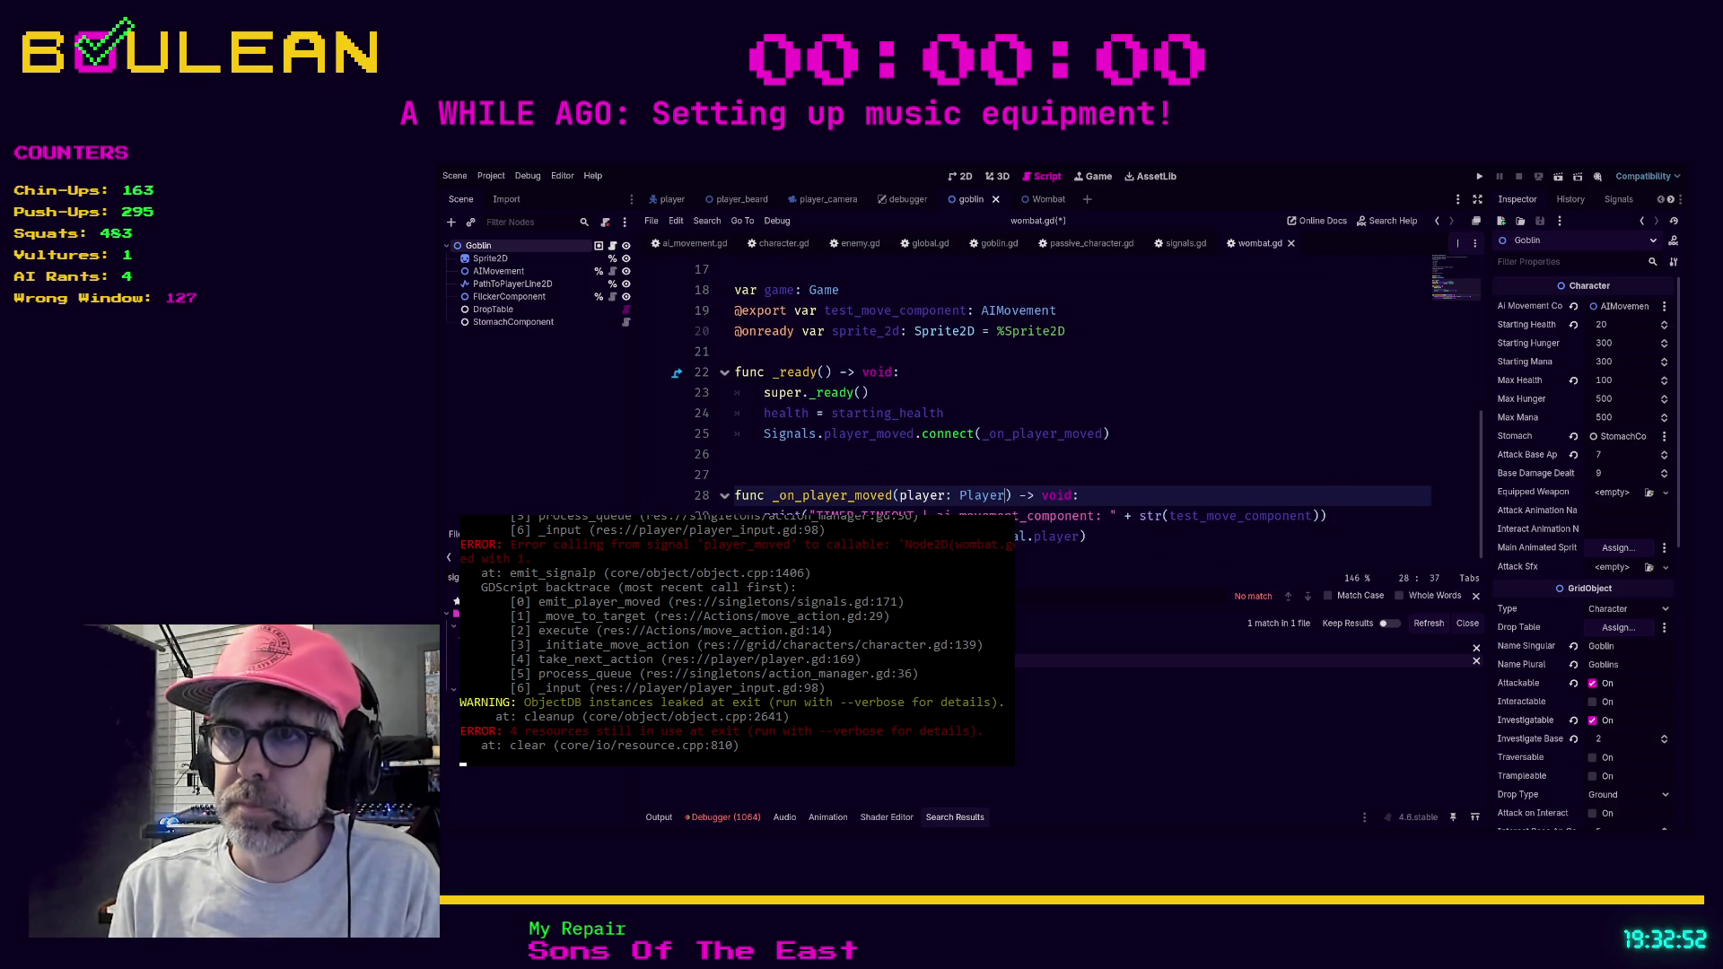
{"action": "left_click", "coordinate": [1047, 555]}
{"action": "key", "text": "ctrl+s"}
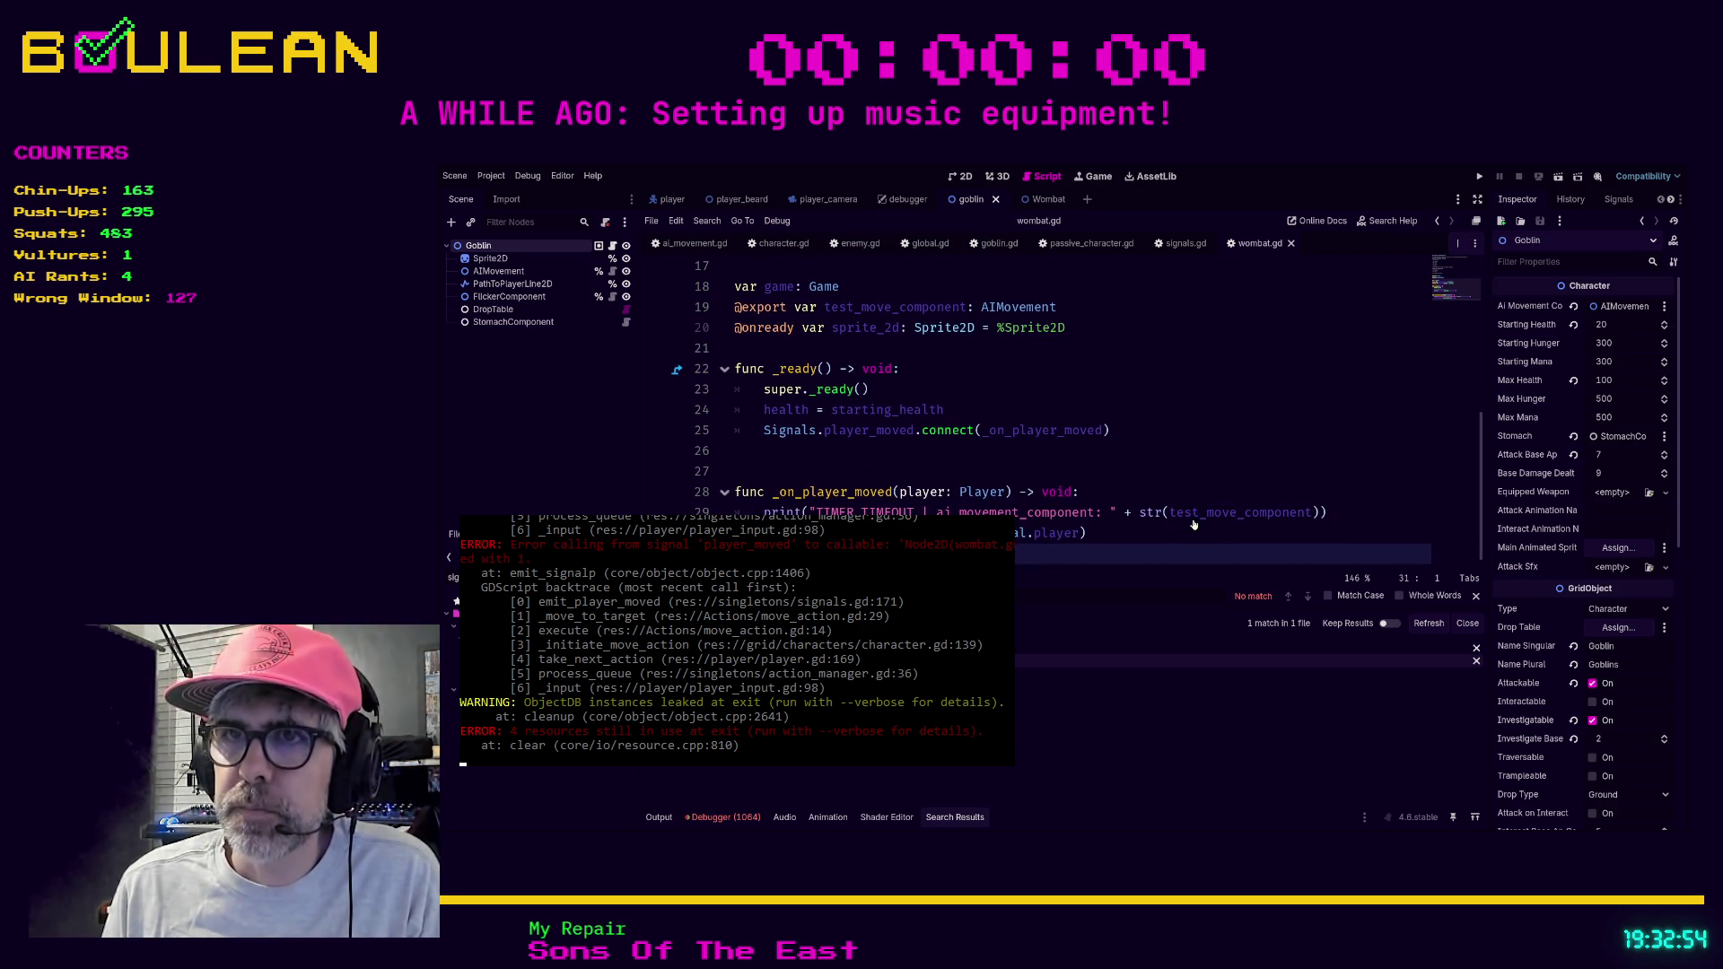
{"action": "key", "text": "F5"}
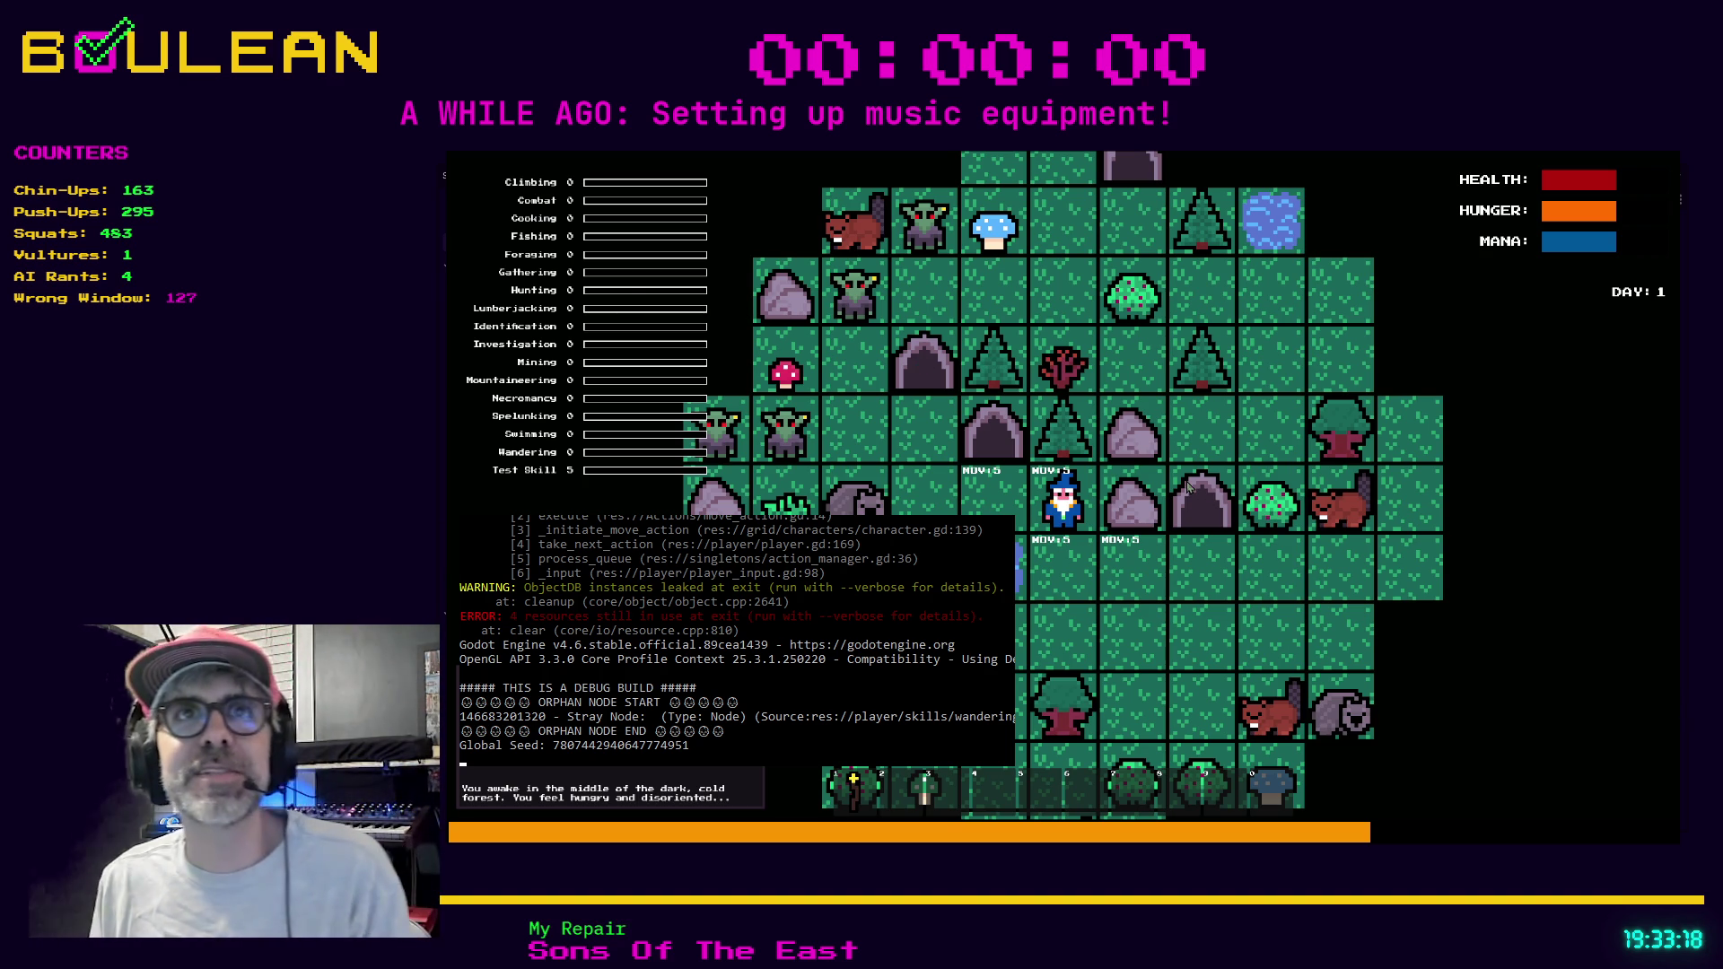
Walk the wizard down, right, up and left through the night forest, then stop the game.
{"action": "key", "text": "Down"}
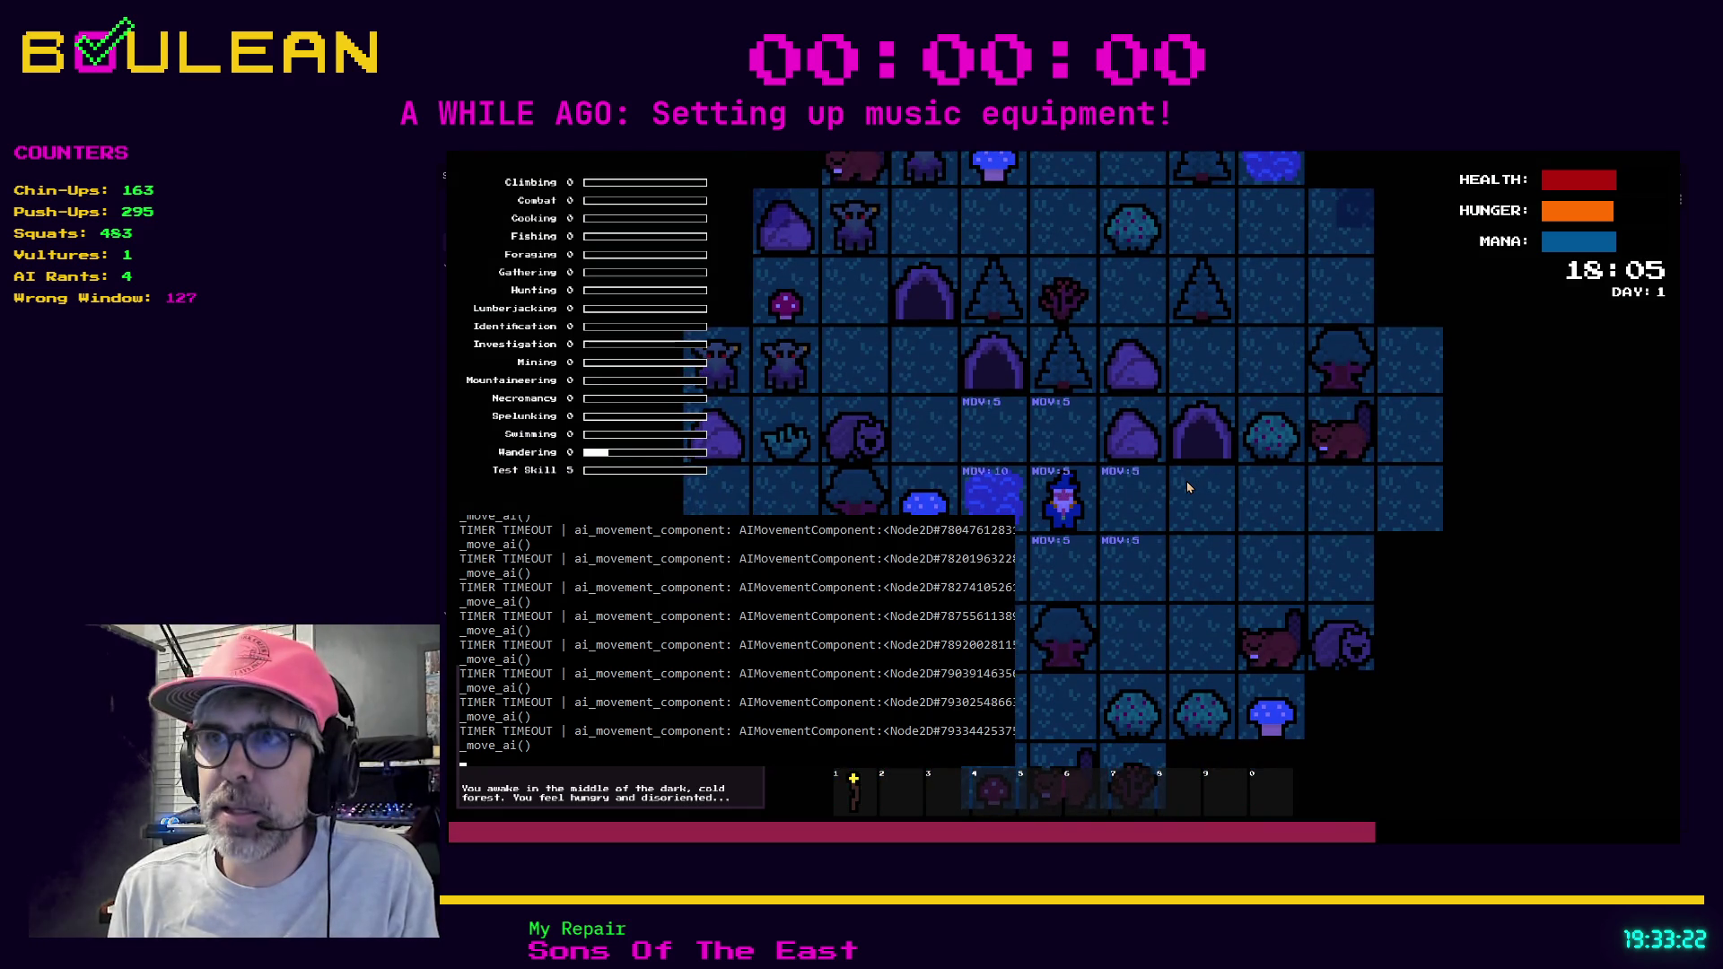
{"action": "key", "text": "Right"}
{"action": "key", "text": "Right"}
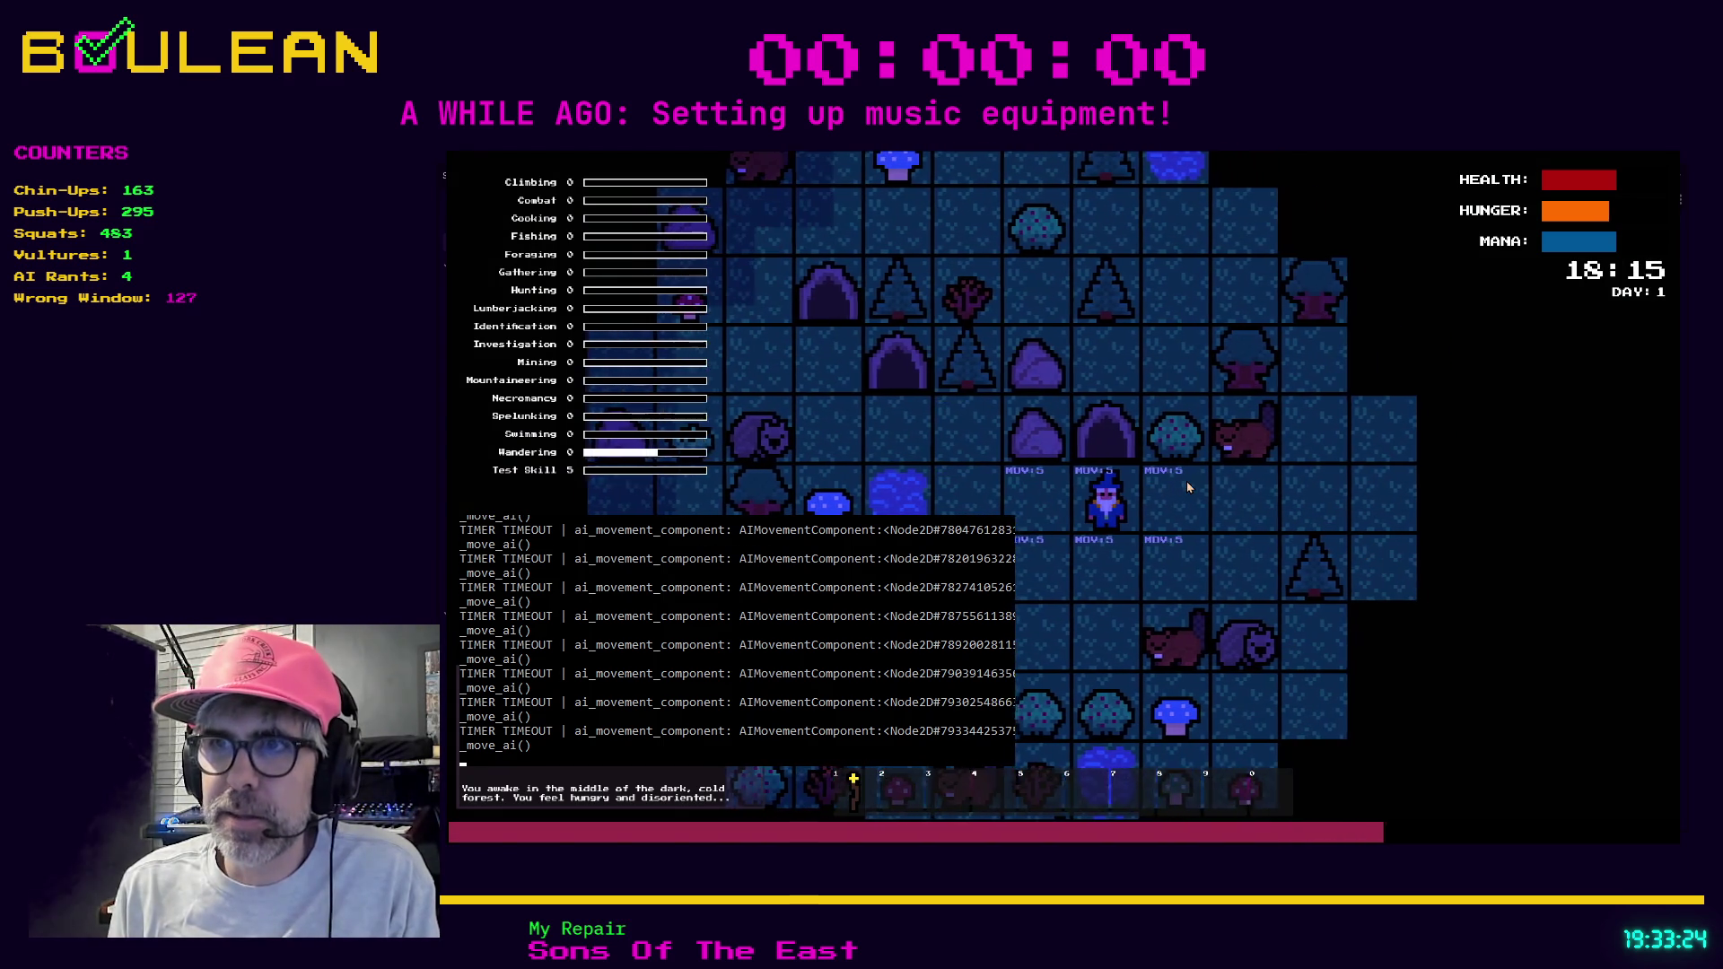
{"action": "key", "text": "Down"}
{"action": "key", "text": "Right"}
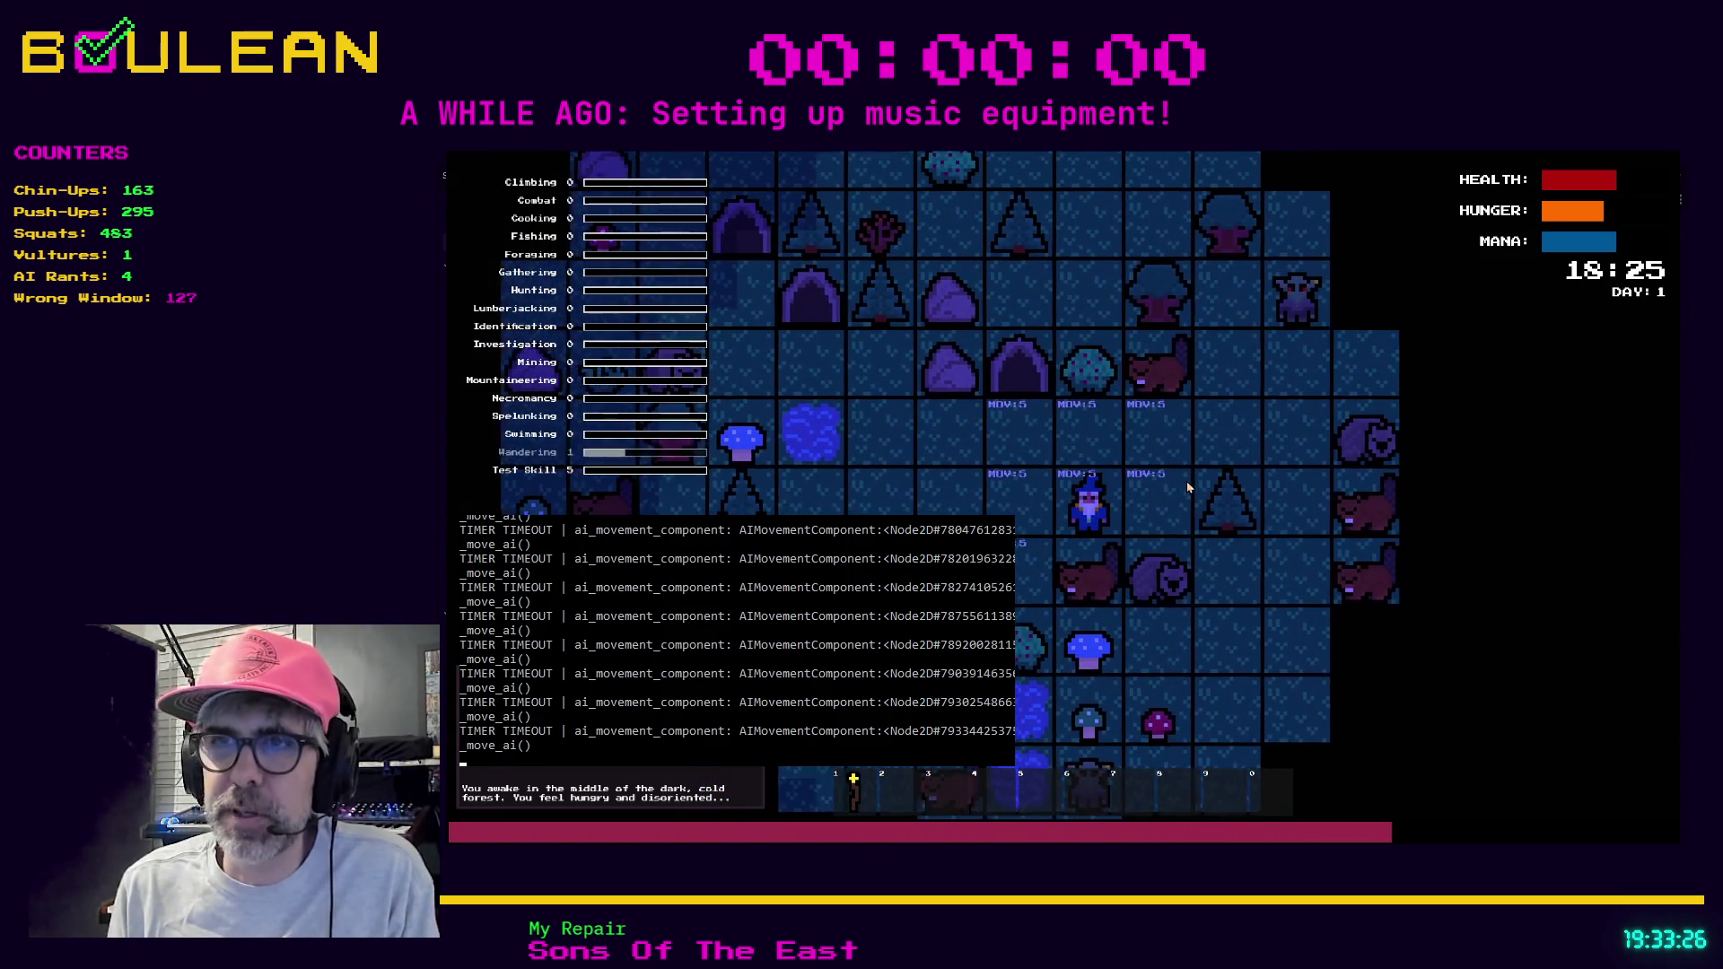
{"action": "key", "text": "Right"}
{"action": "key", "text": "Right"}
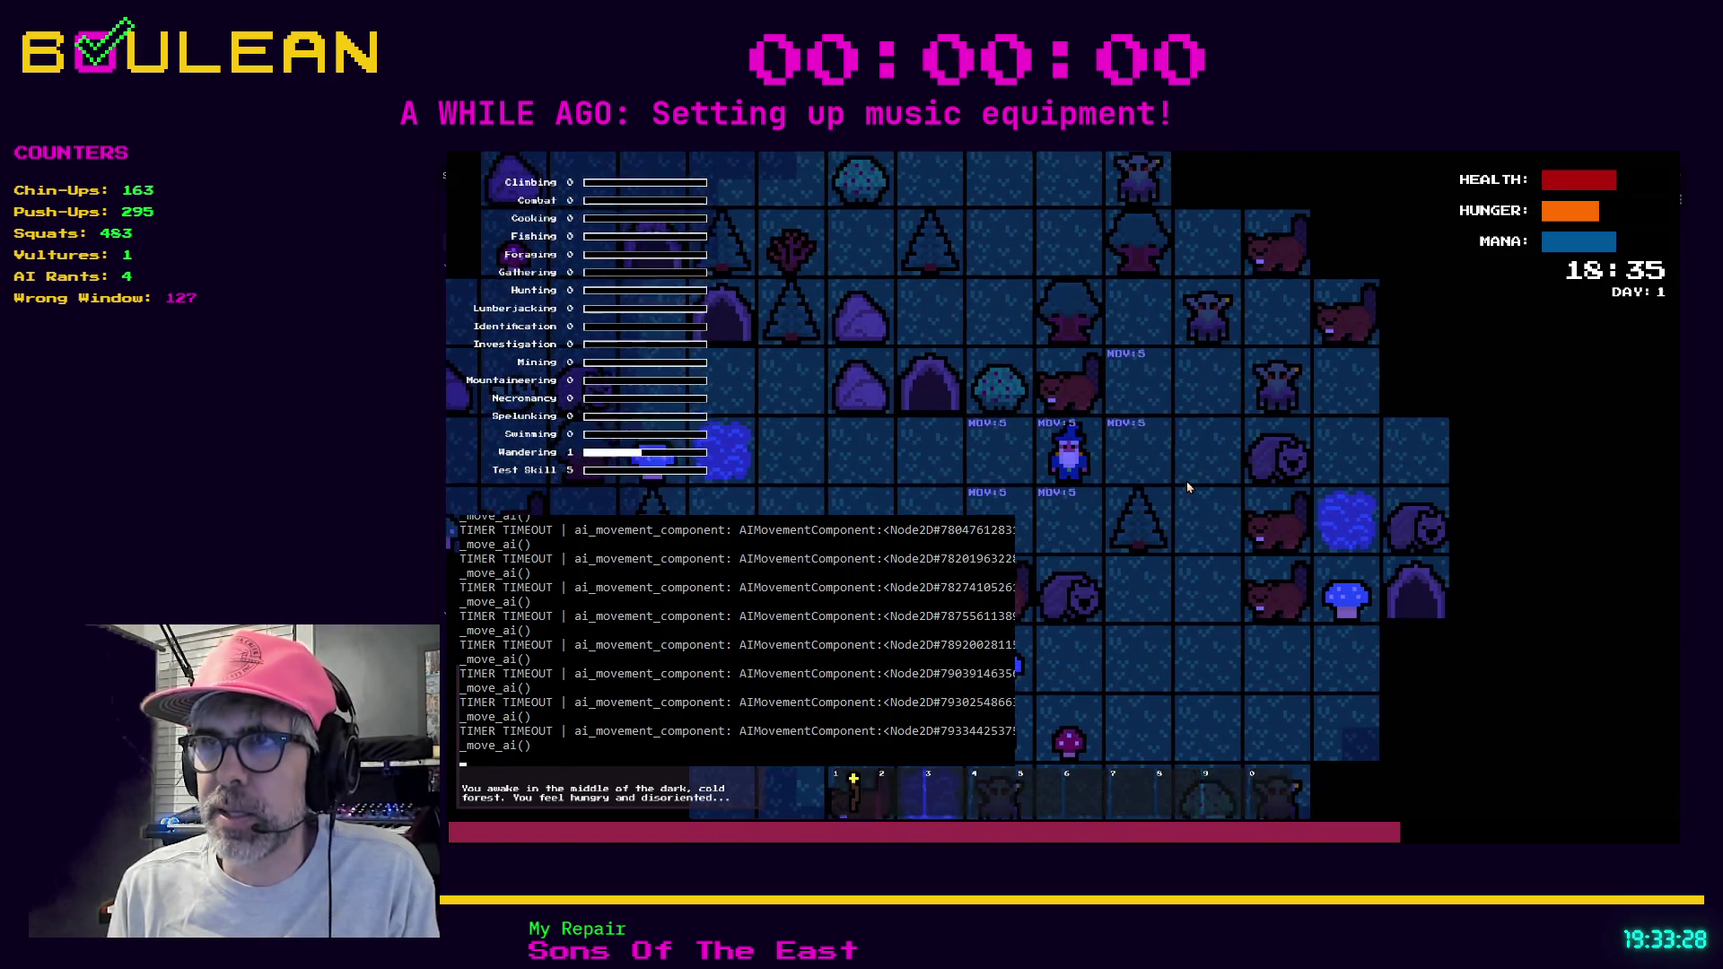
{"action": "key", "text": "Up"}
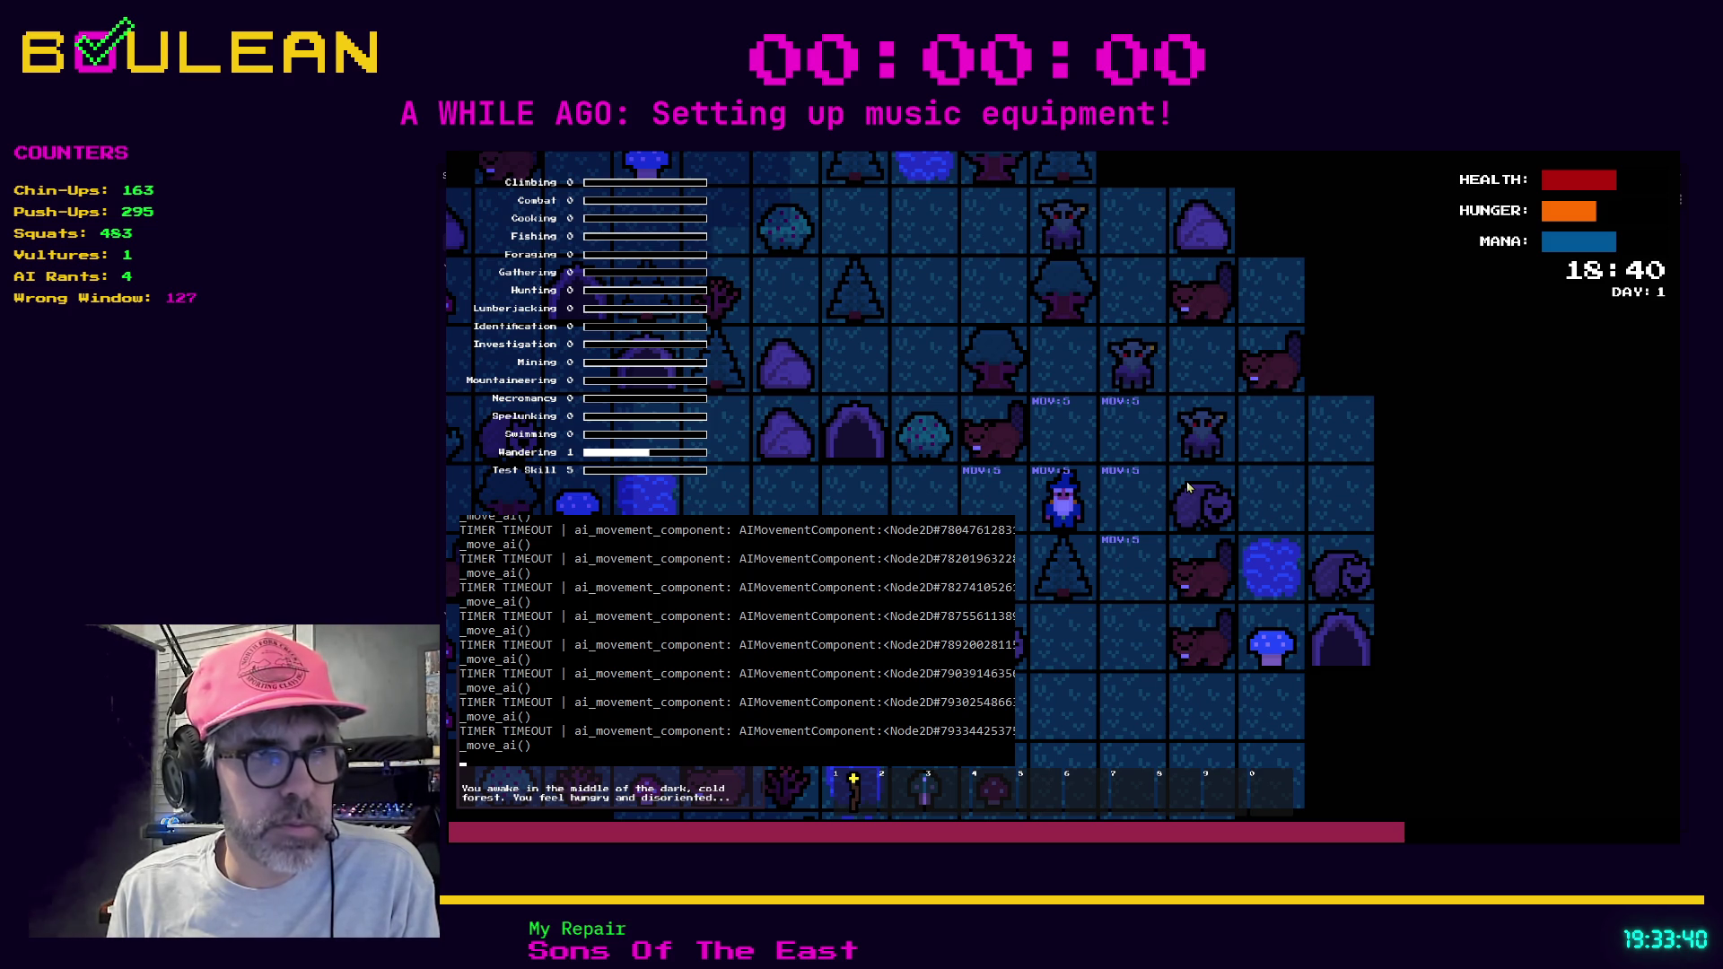
{"action": "key", "text": "Right"}
{"action": "key", "text": "Left"}
{"action": "key", "text": "Left"}
{"action": "key", "text": "Left"}
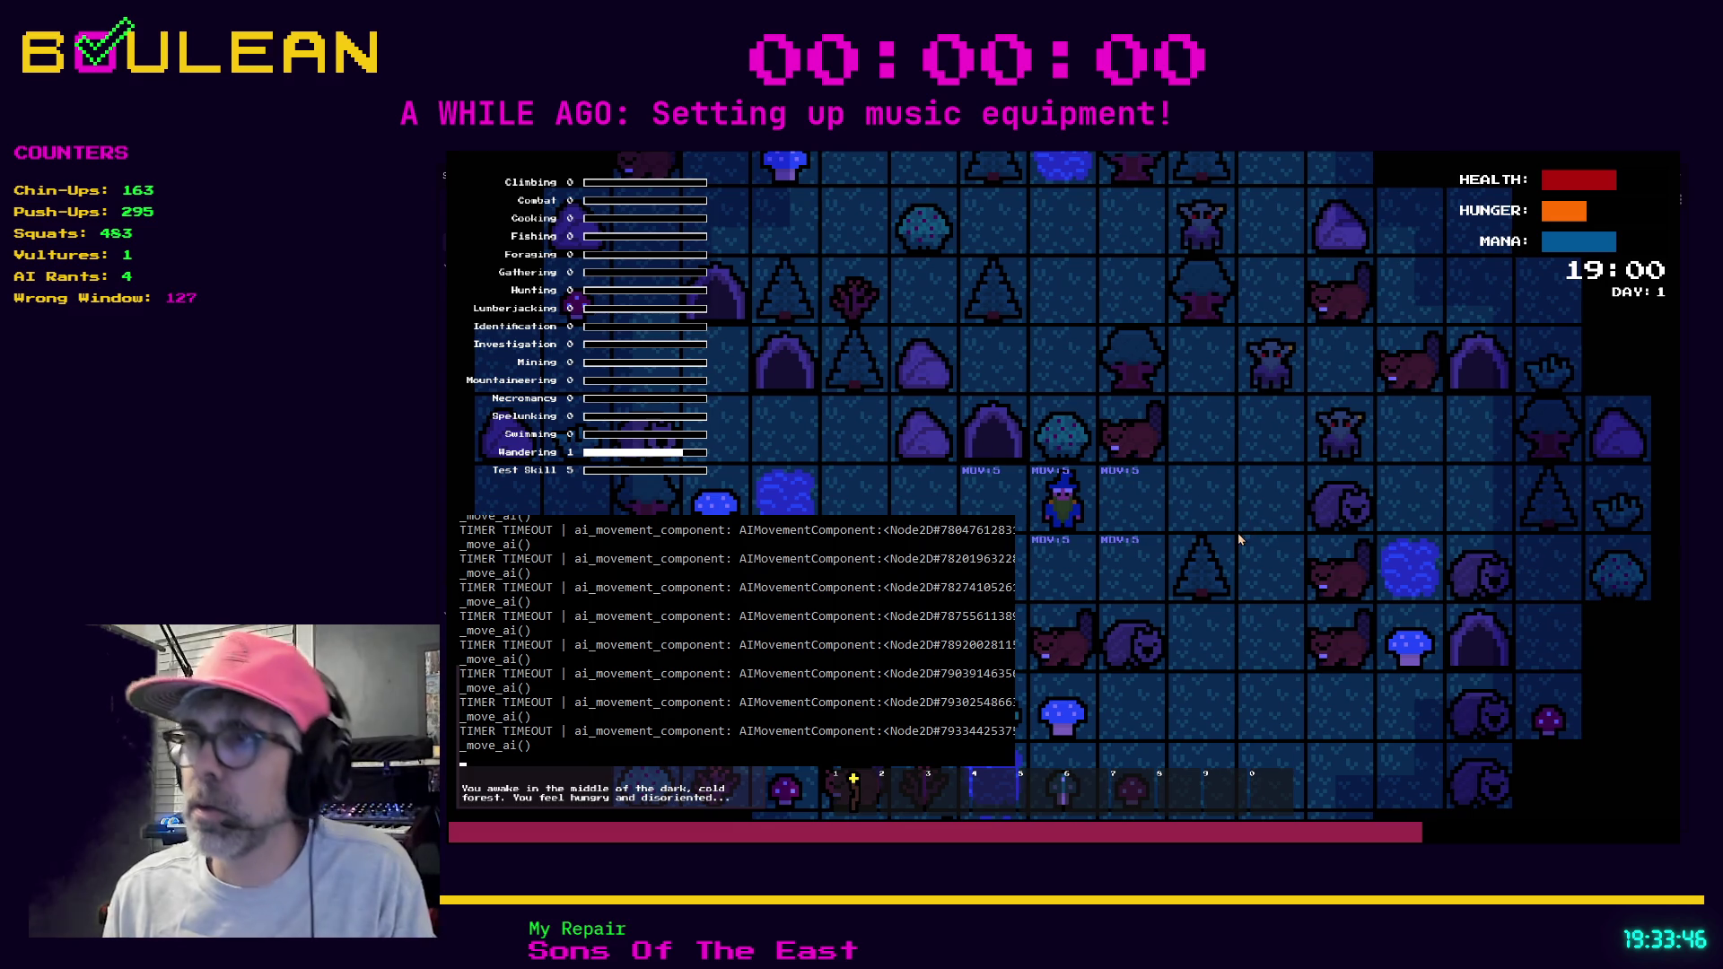
{"action": "key", "text": "F8"}
{"action": "scroll", "coordinate": [927, 505], "scroll_direction": "up", "scroll_amount": 1}
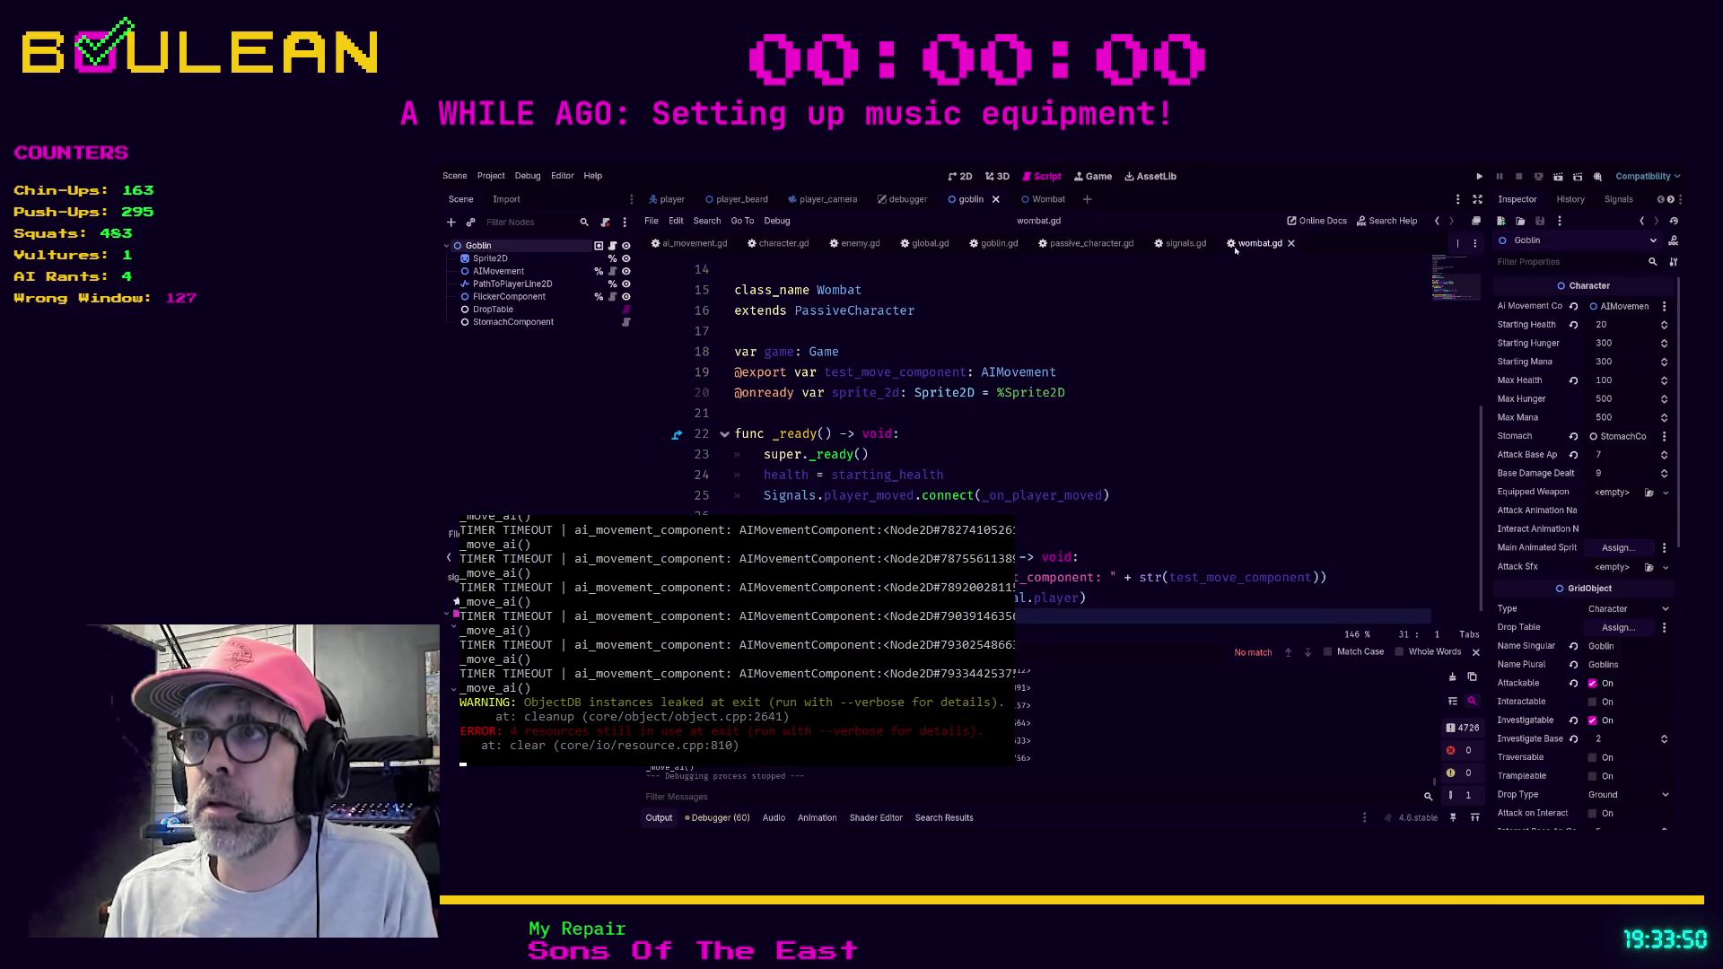
Browse signals.gd, goblin.gd and wombat.gd, then jump to the 'debug' search match in ai_movement.gd.
{"action": "left_click", "coordinate": [1187, 243]}
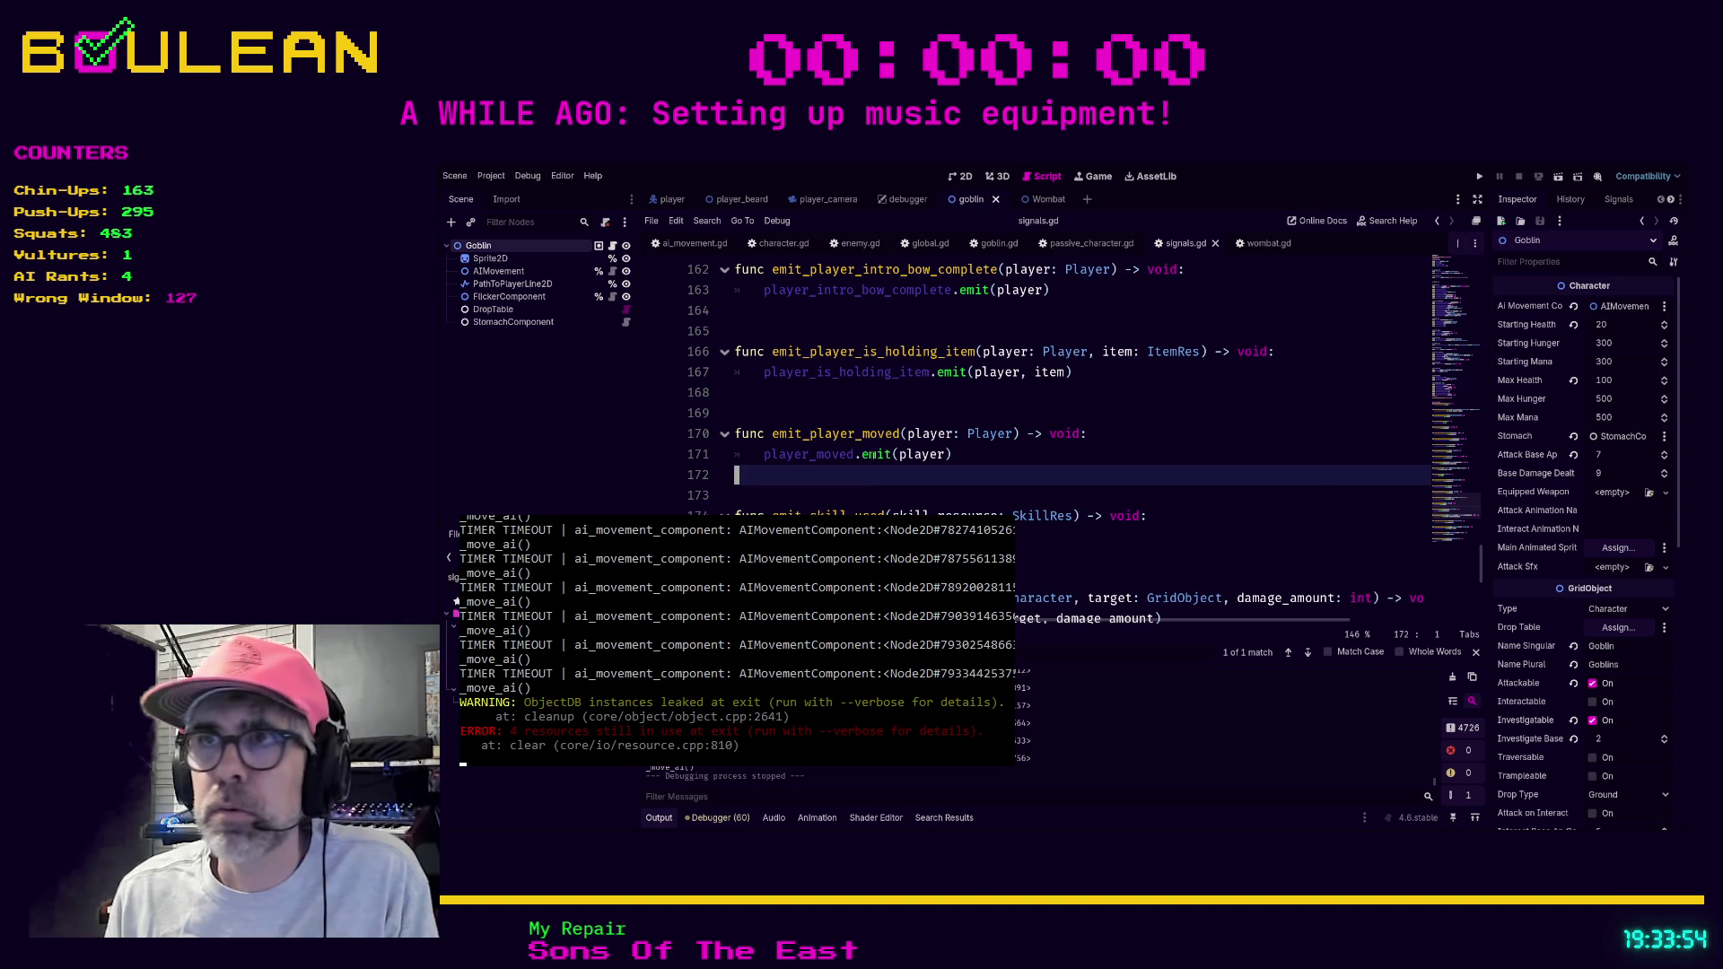
{"action": "left_click", "coordinate": [999, 244]}
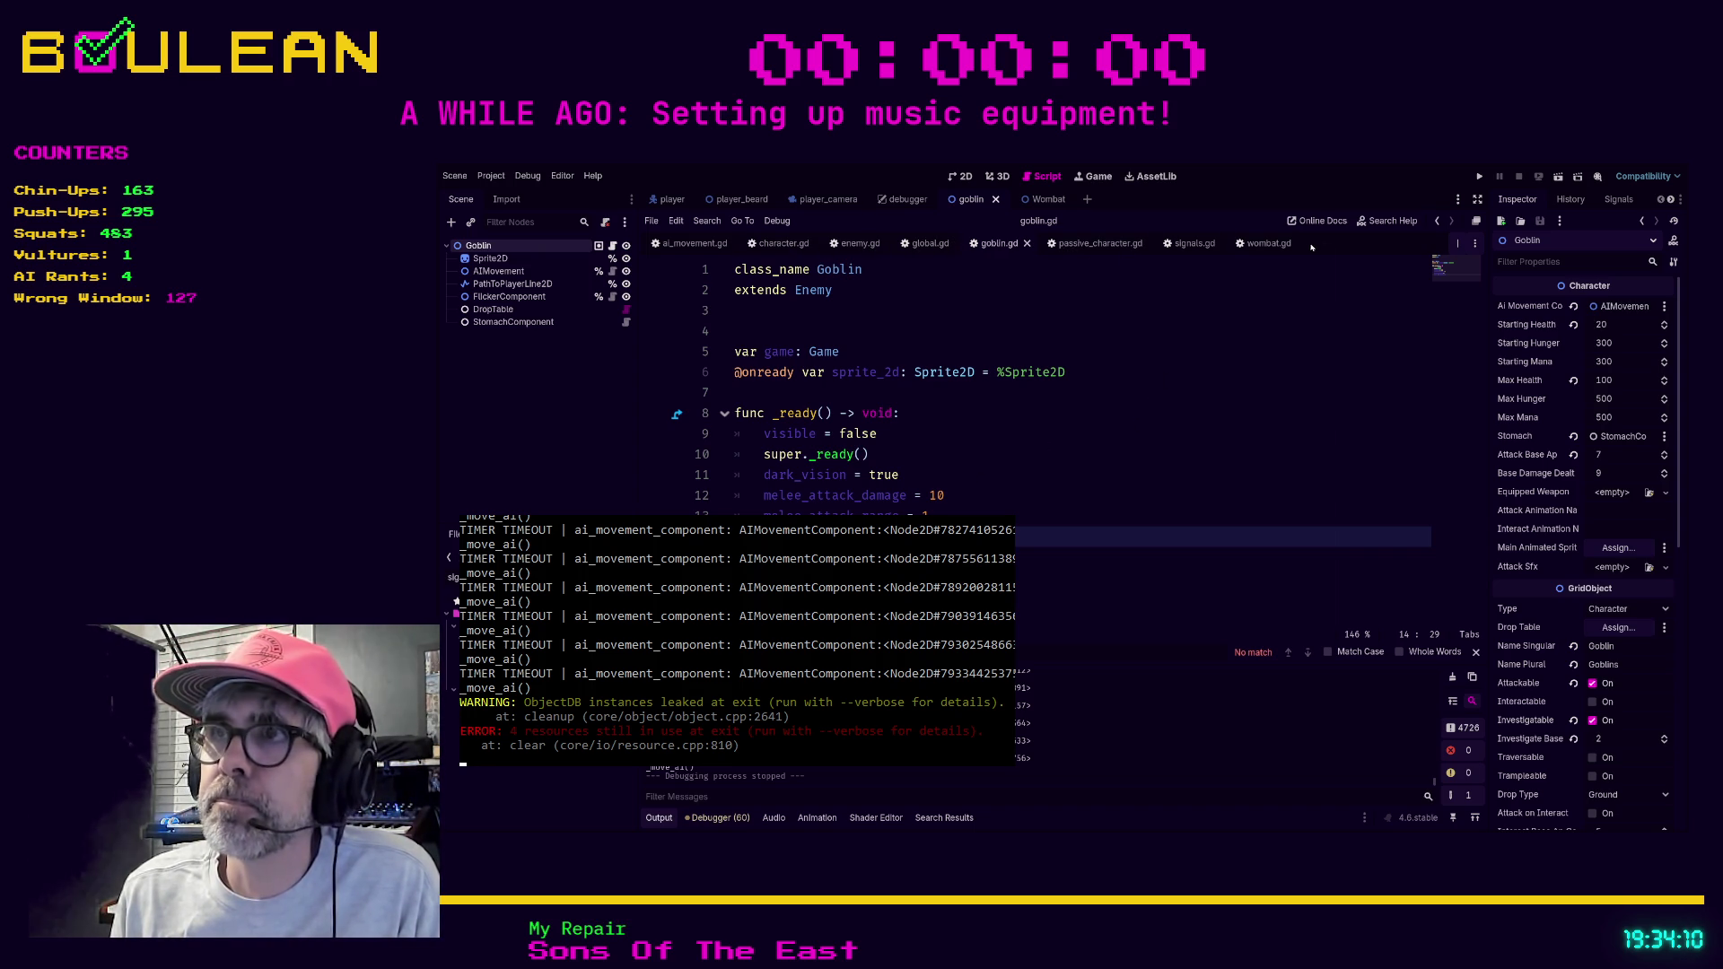
{"action": "left_click", "coordinate": [1263, 243]}
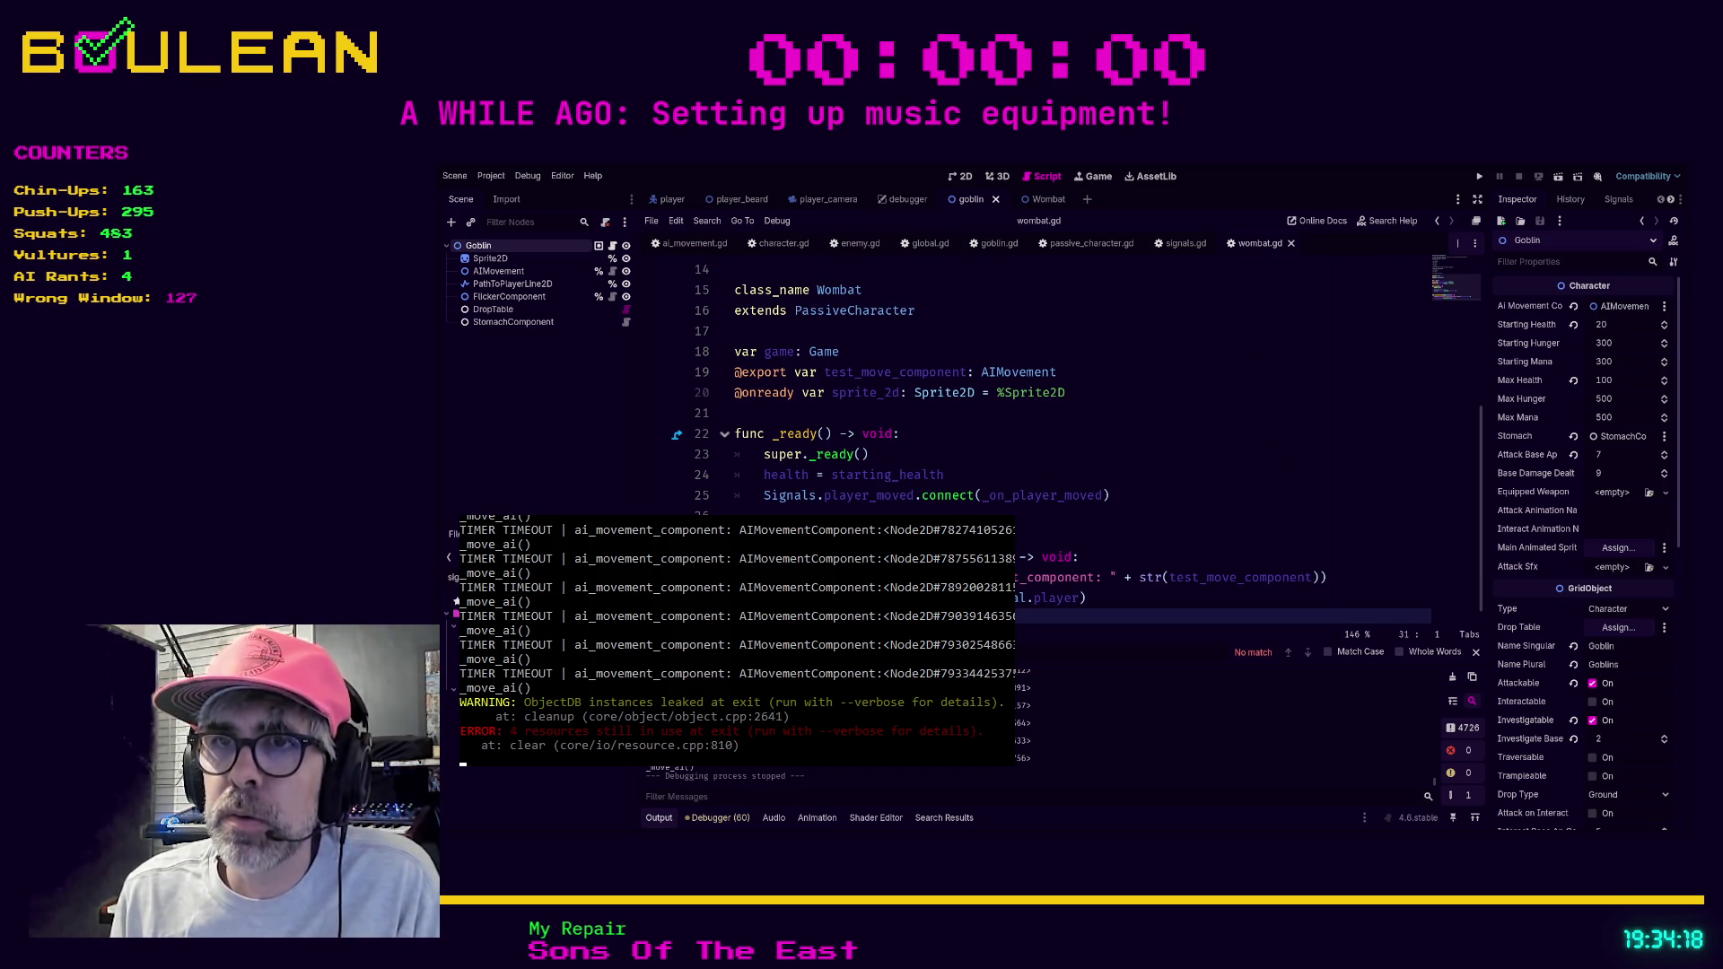
{"action": "left_click", "coordinate": [1153, 510]}
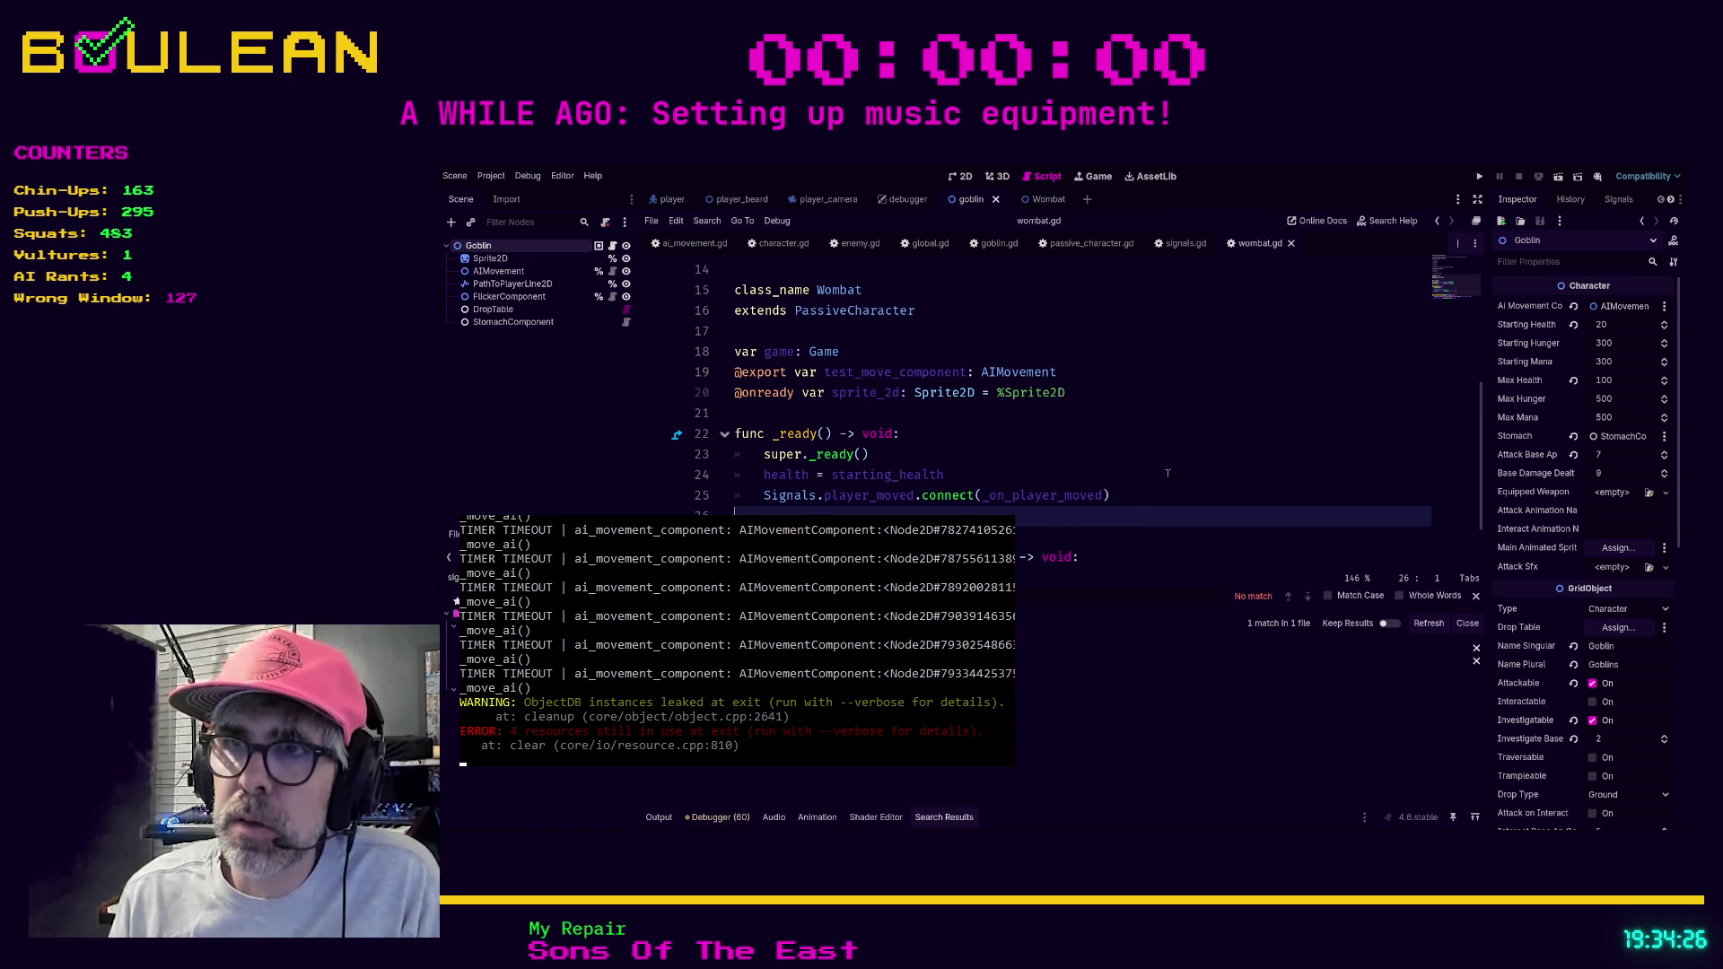
{"action": "scroll", "coordinate": [1168, 473], "scroll_direction": "down", "scroll_amount": 1}
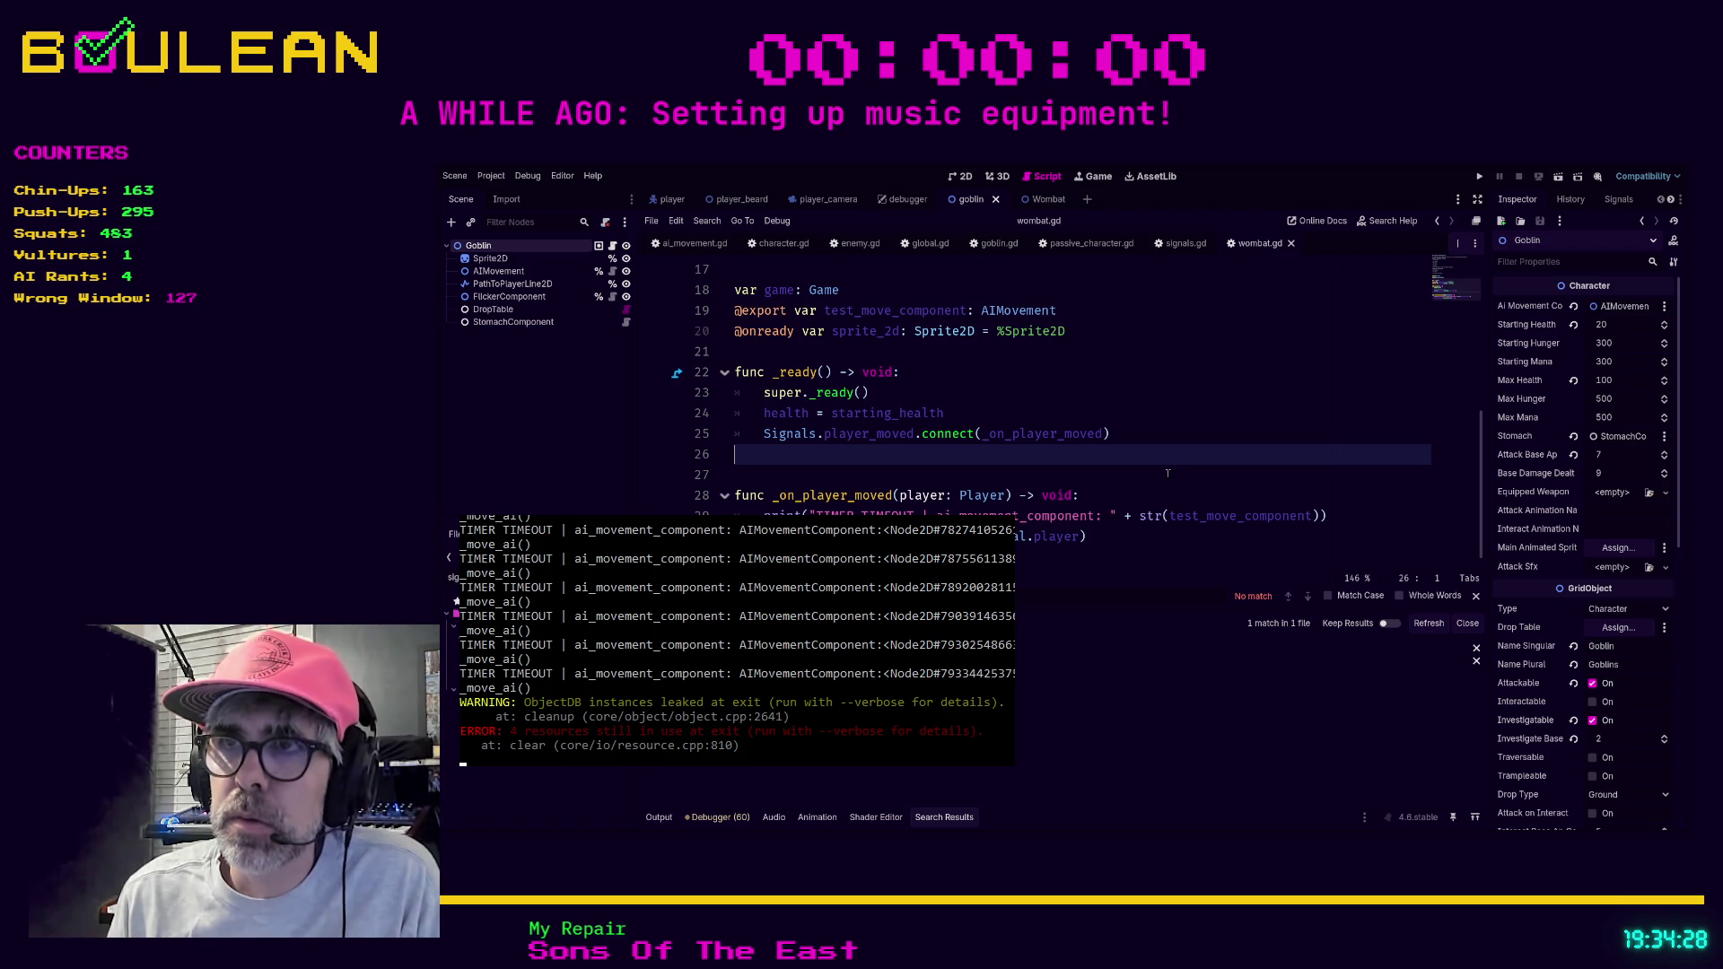
{"action": "left_click", "coordinate": [1094, 661]}
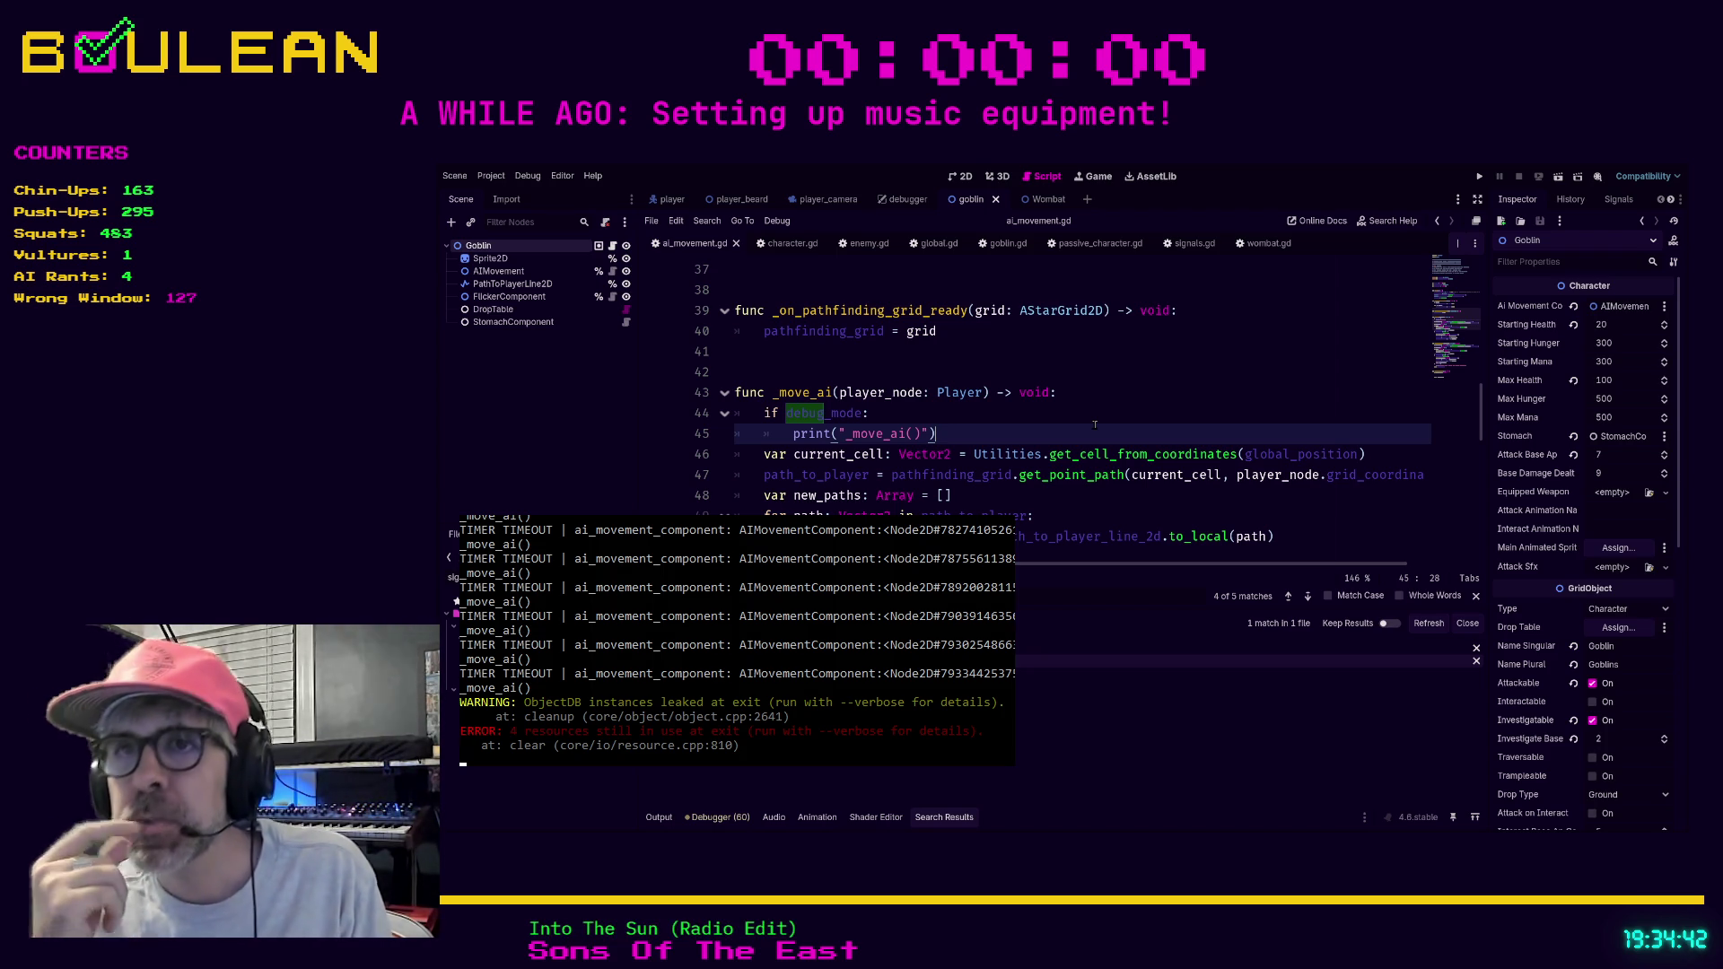
Below line 55, add 'if debug_mode: print("GO TO POSITION: " + str(go_to_position))' and save.
{"action": "scroll", "coordinate": [1095, 425], "scroll_direction": "down", "scroll_amount": 2}
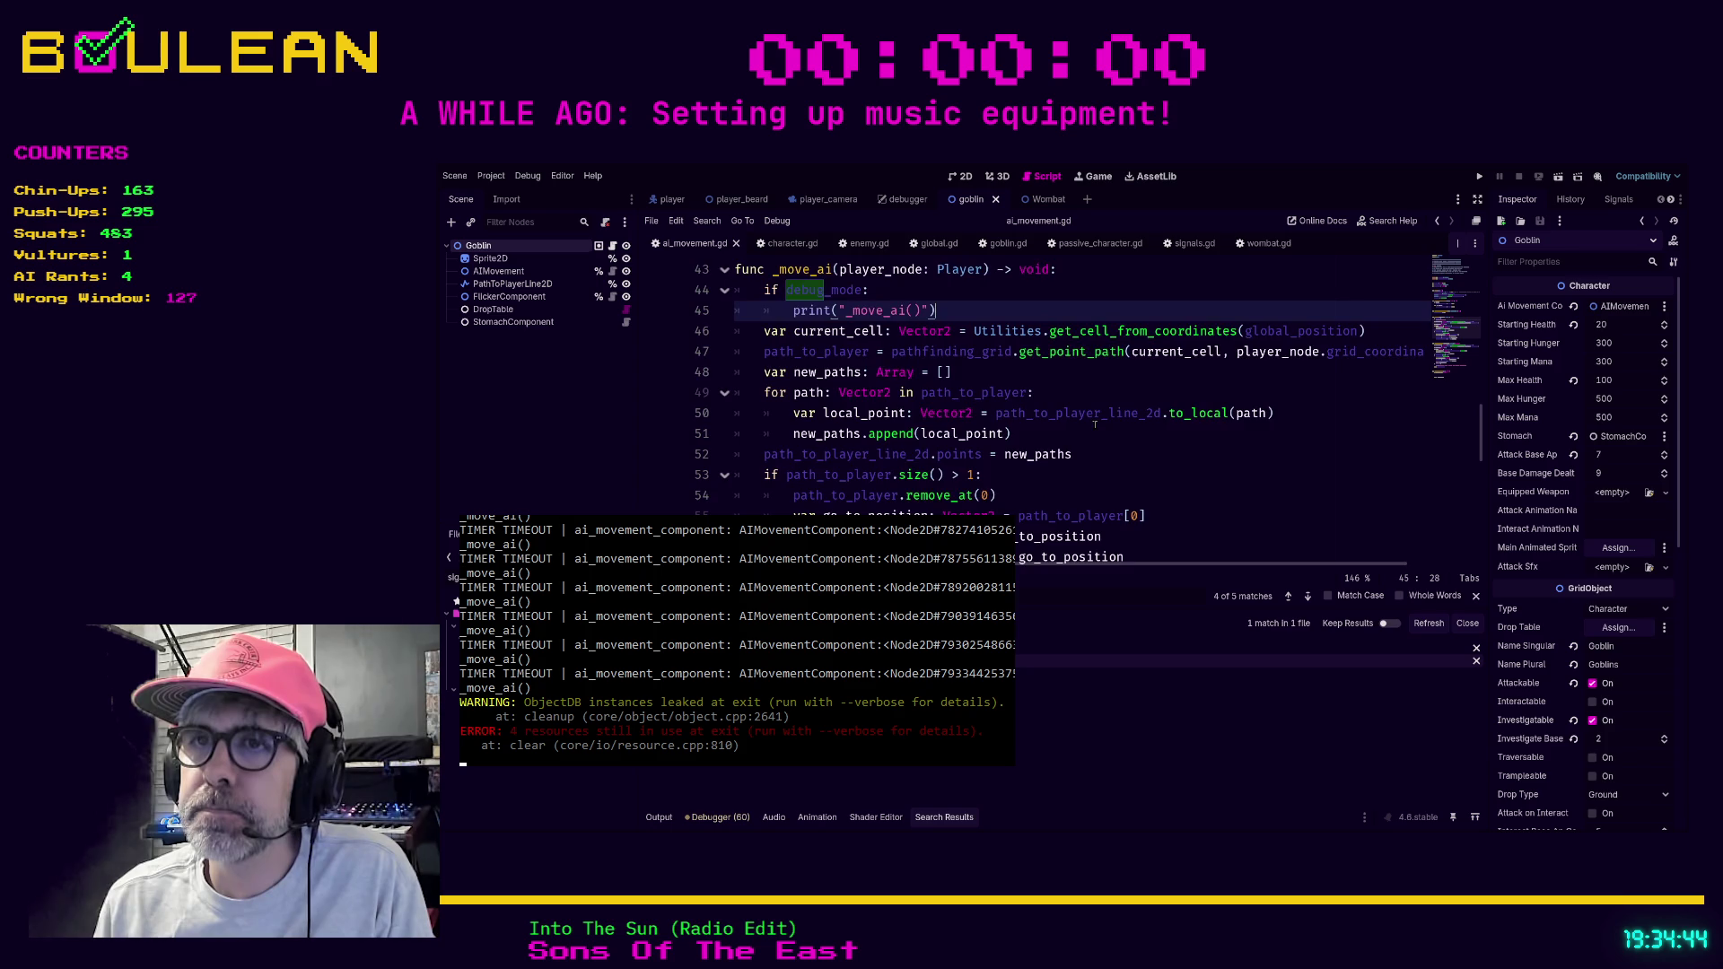
{"action": "scroll", "coordinate": [1095, 424], "scroll_direction": "down", "scroll_amount": 1}
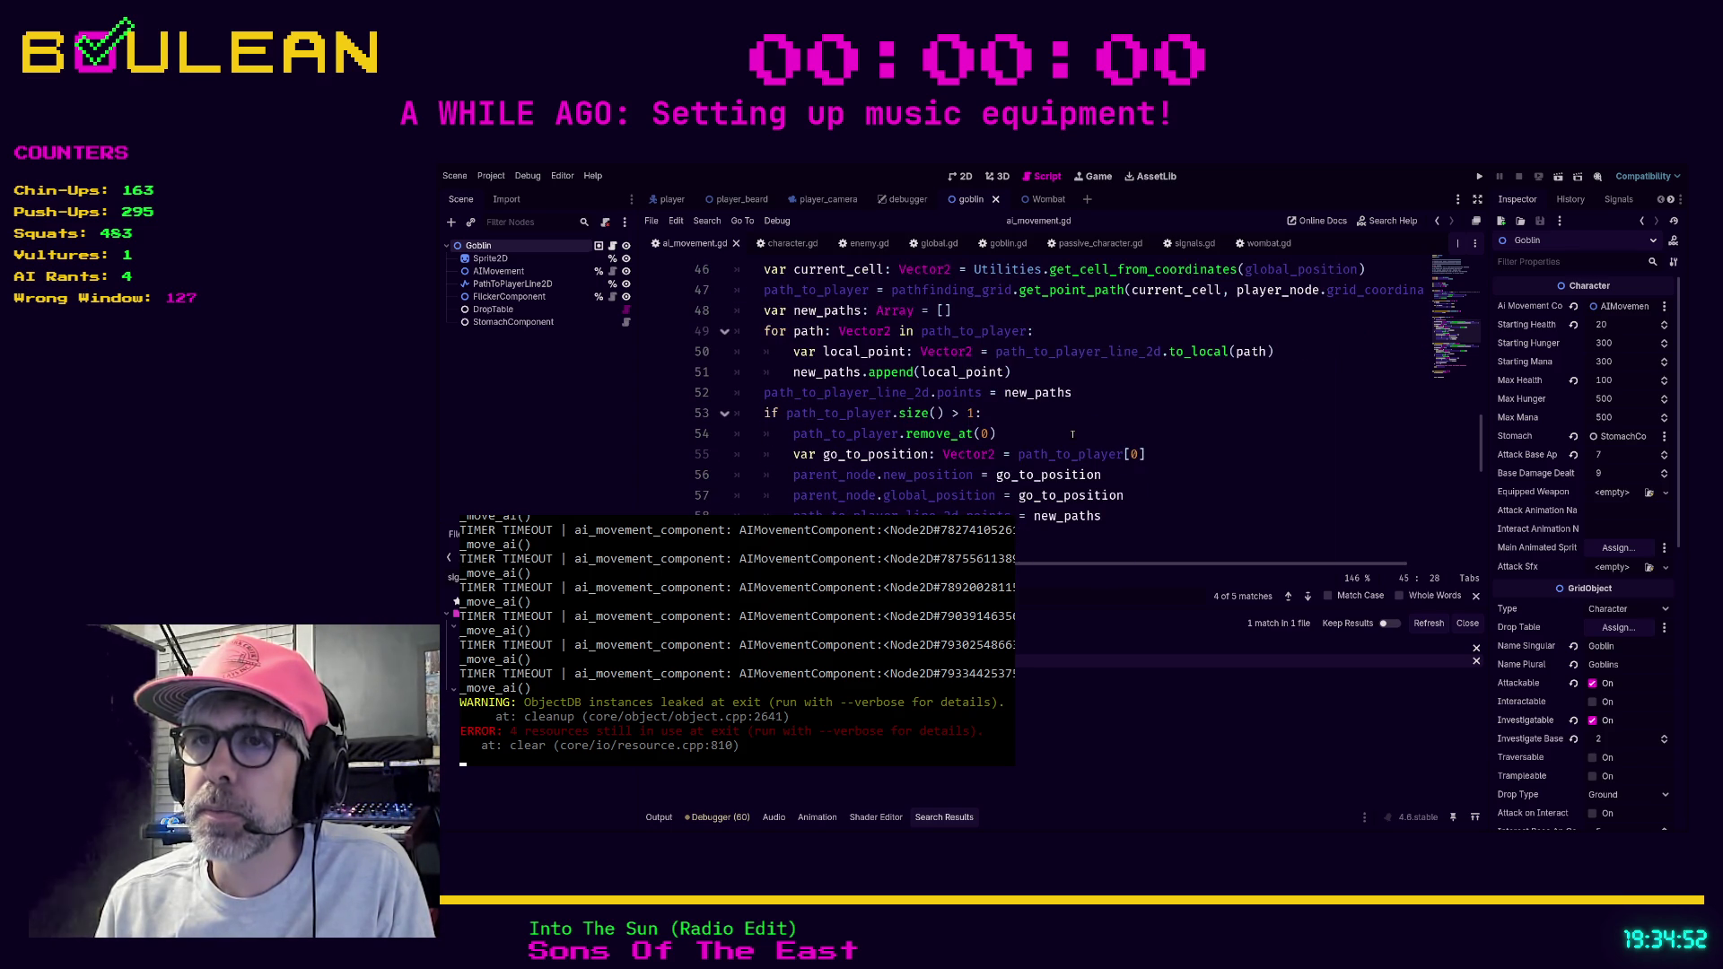
{"action": "left_click", "coordinate": [1153, 450]}
{"action": "key", "text": "Return"}
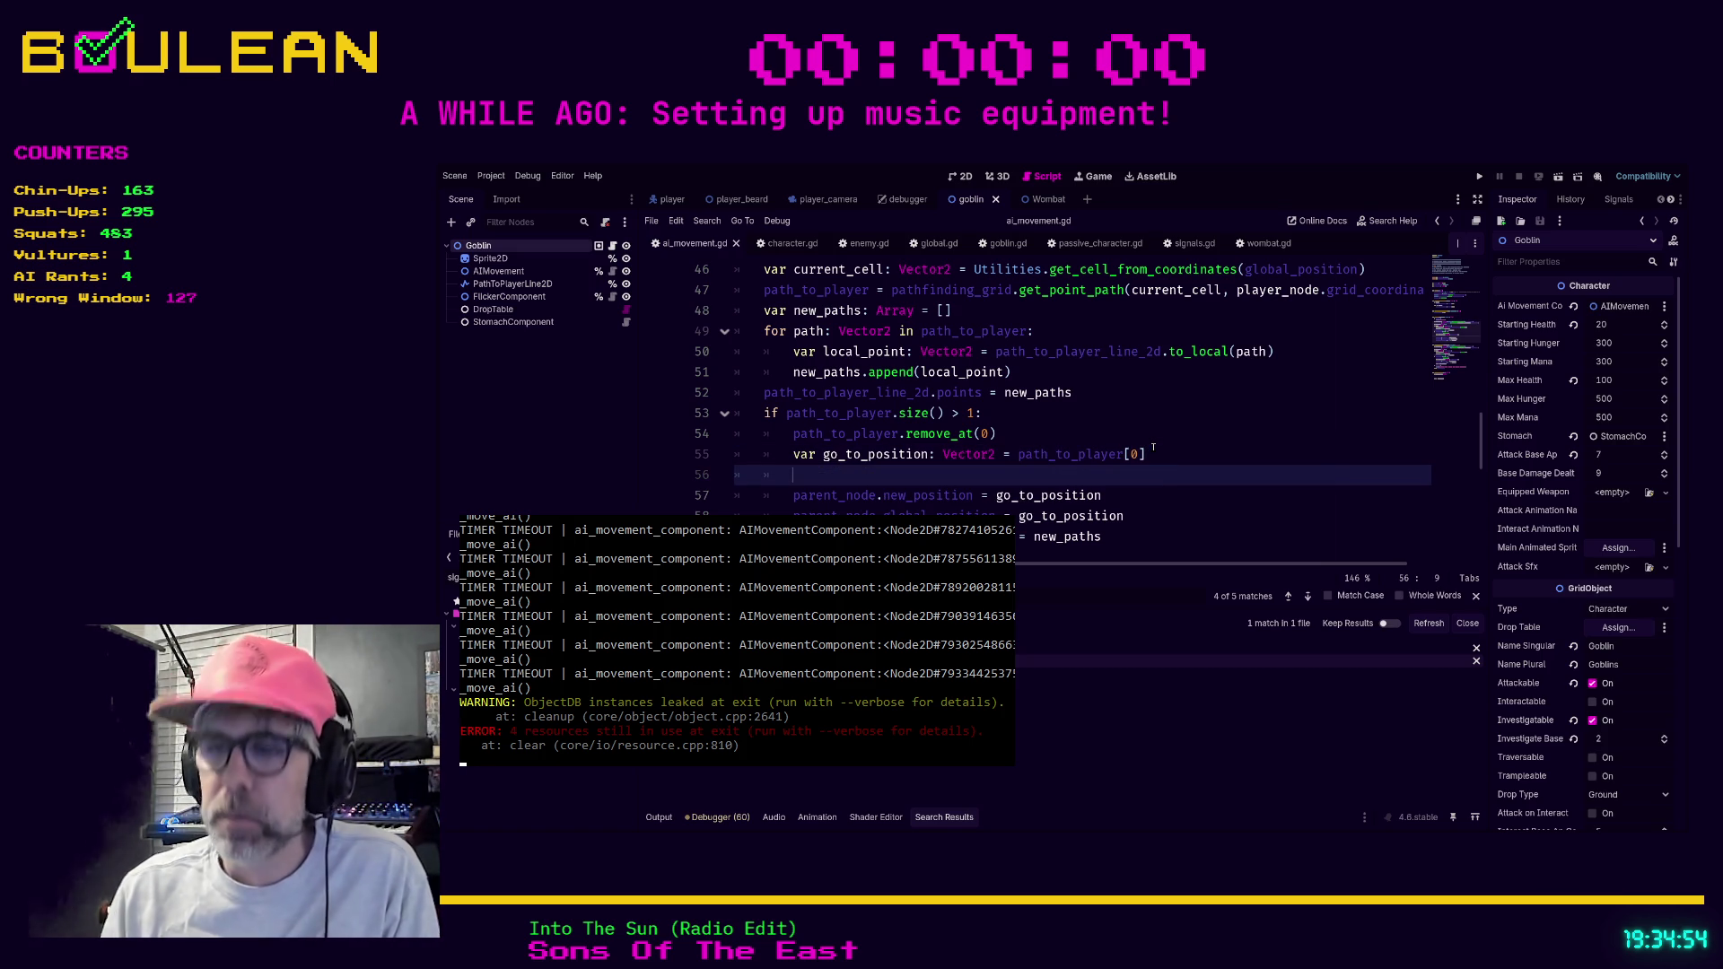
{"action": "type", "text": "print(\"GO TO POSI"}
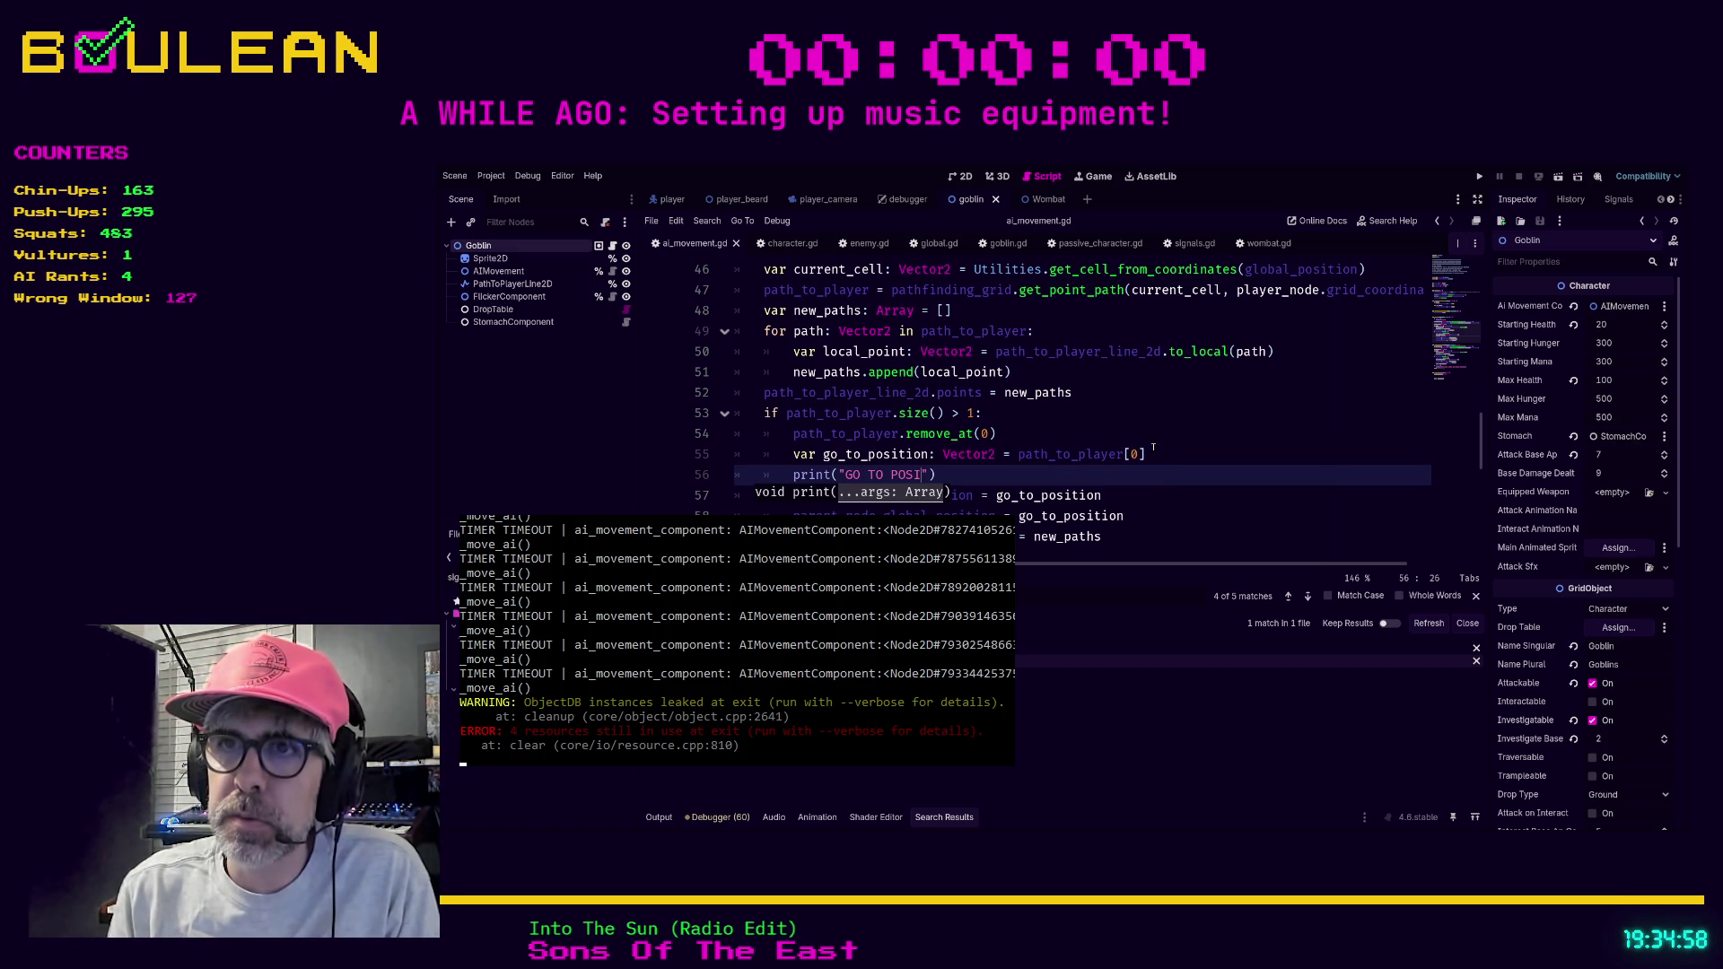
{"action": "type", "text": "TION: \" + str(go"}
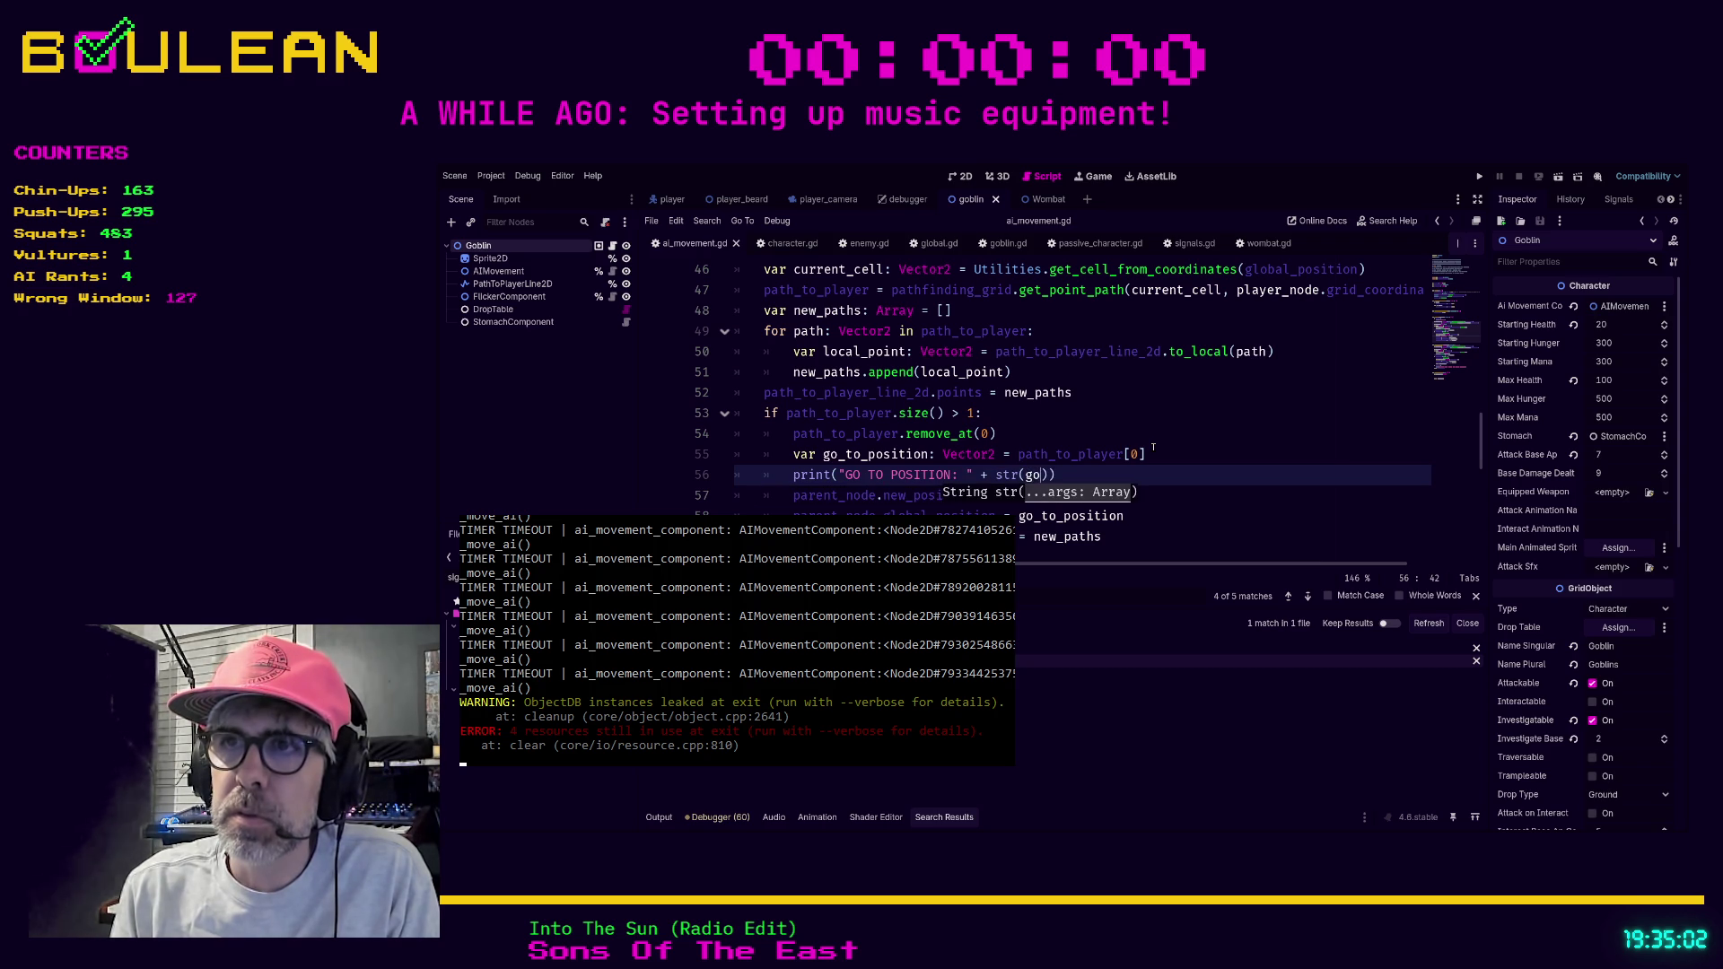
{"action": "type", "text": "_to"}
{"action": "key", "text": "Return"}
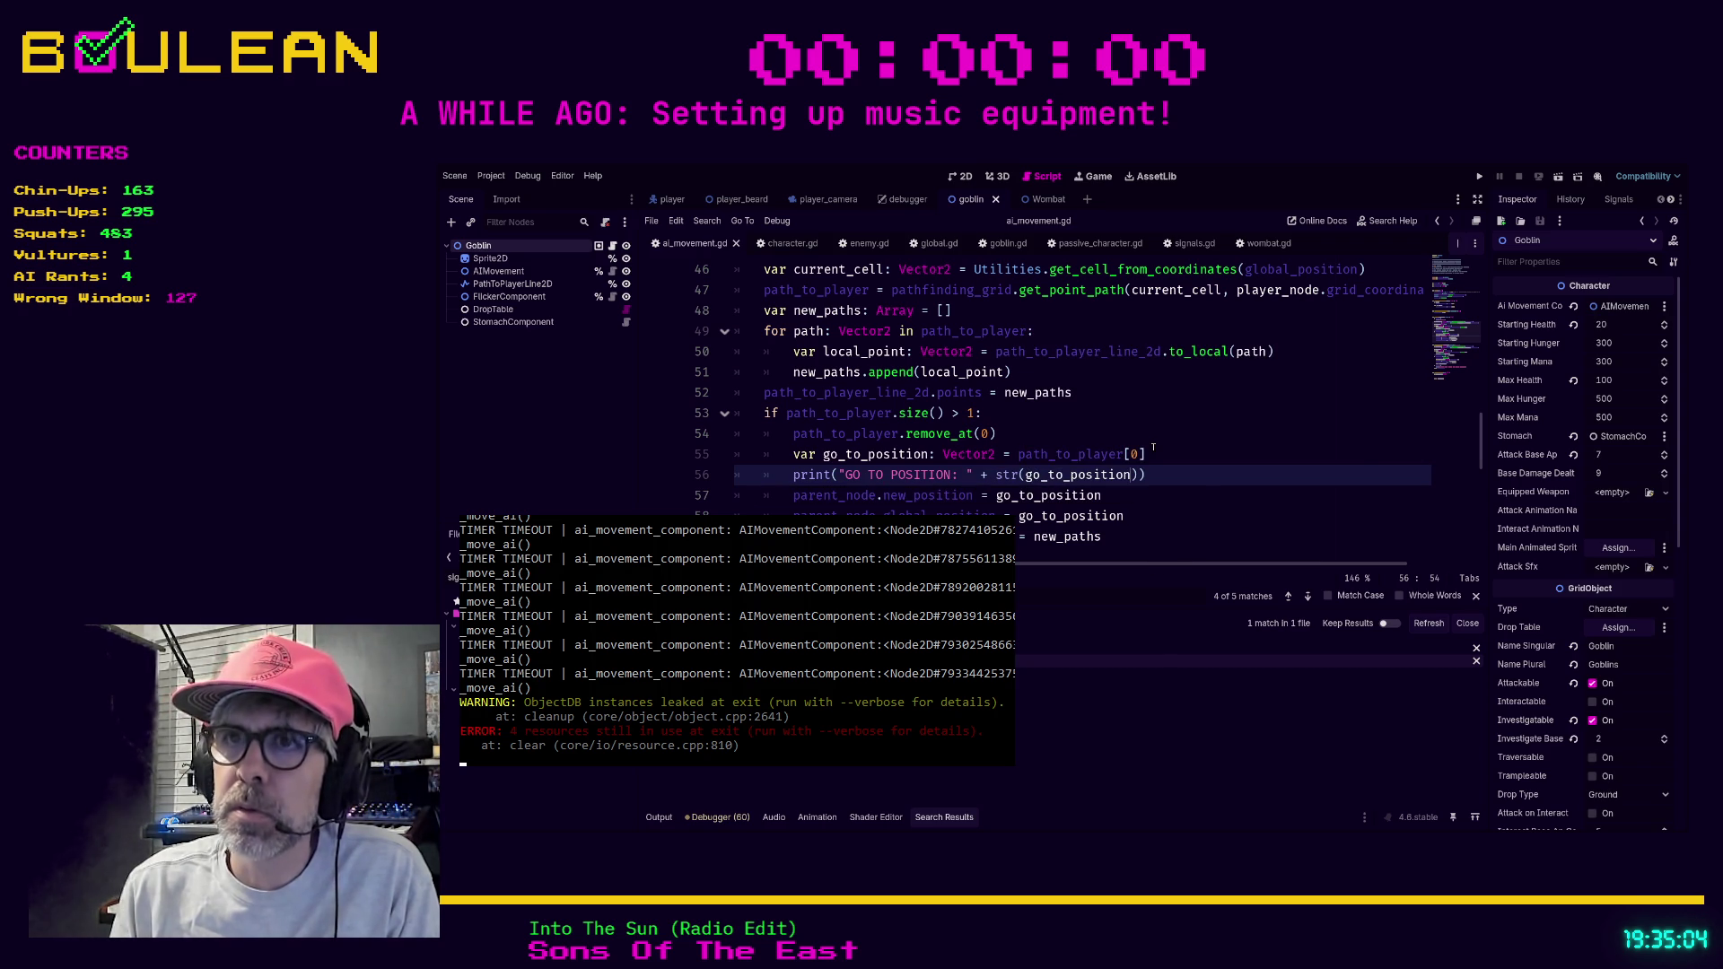
{"action": "key", "text": "Home"}
{"action": "type", "text": "if debug:"}
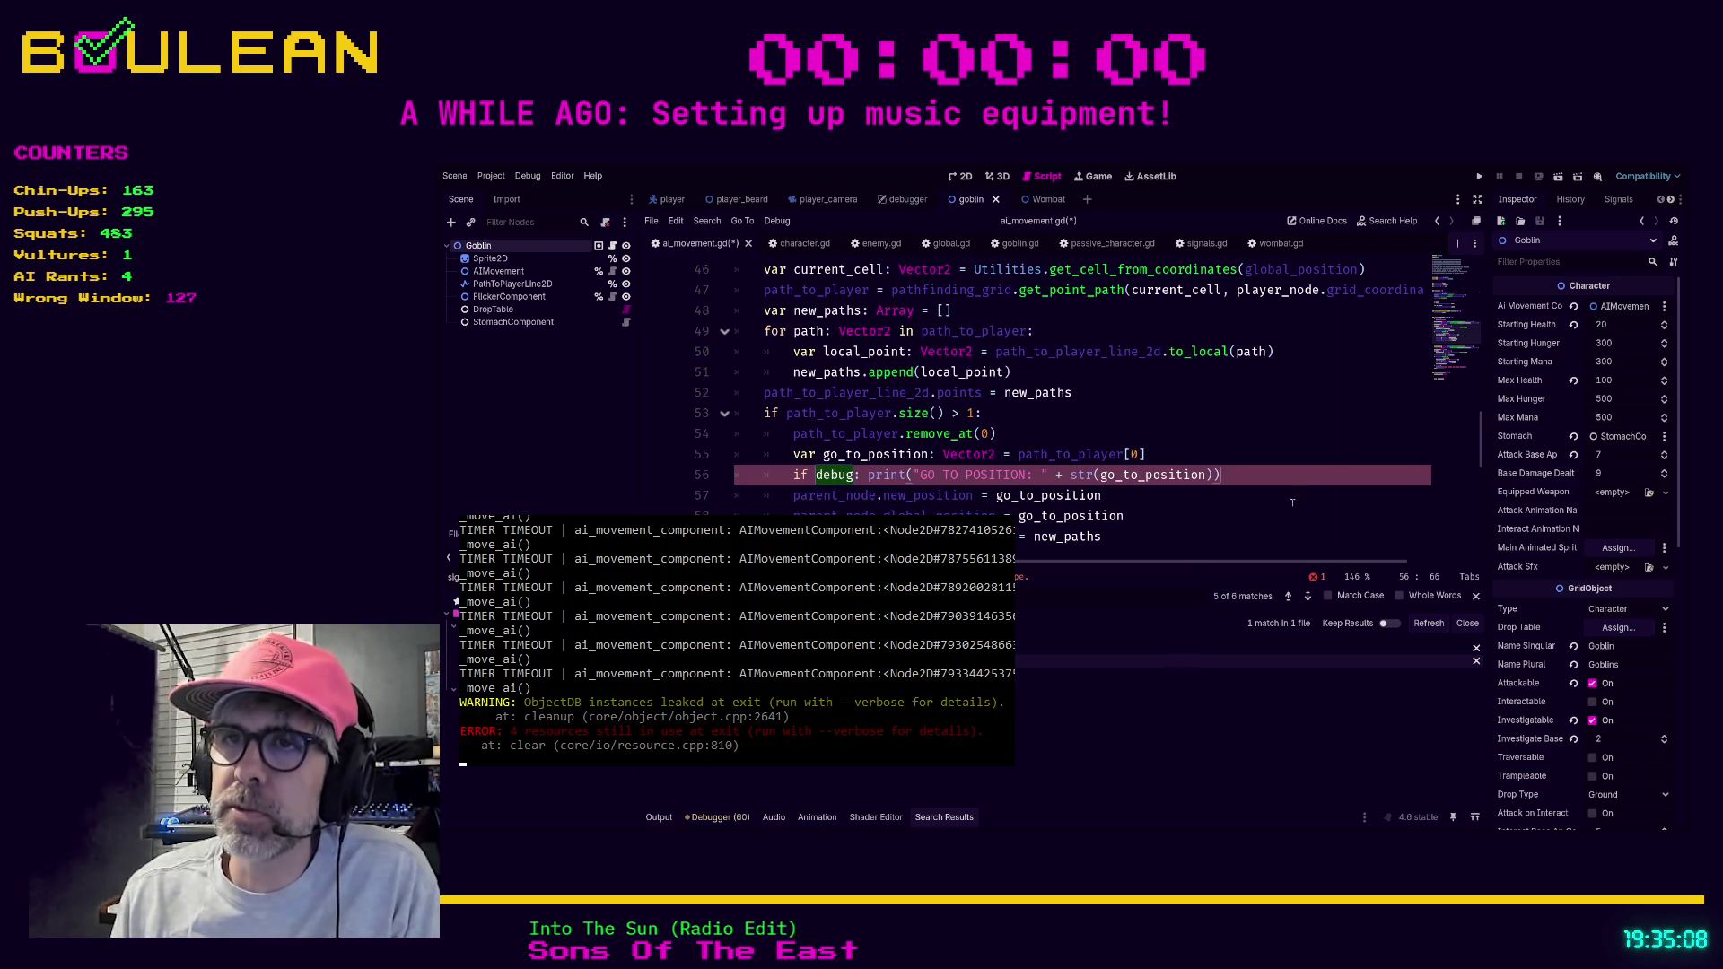
{"action": "type", "text": " _modfe"}
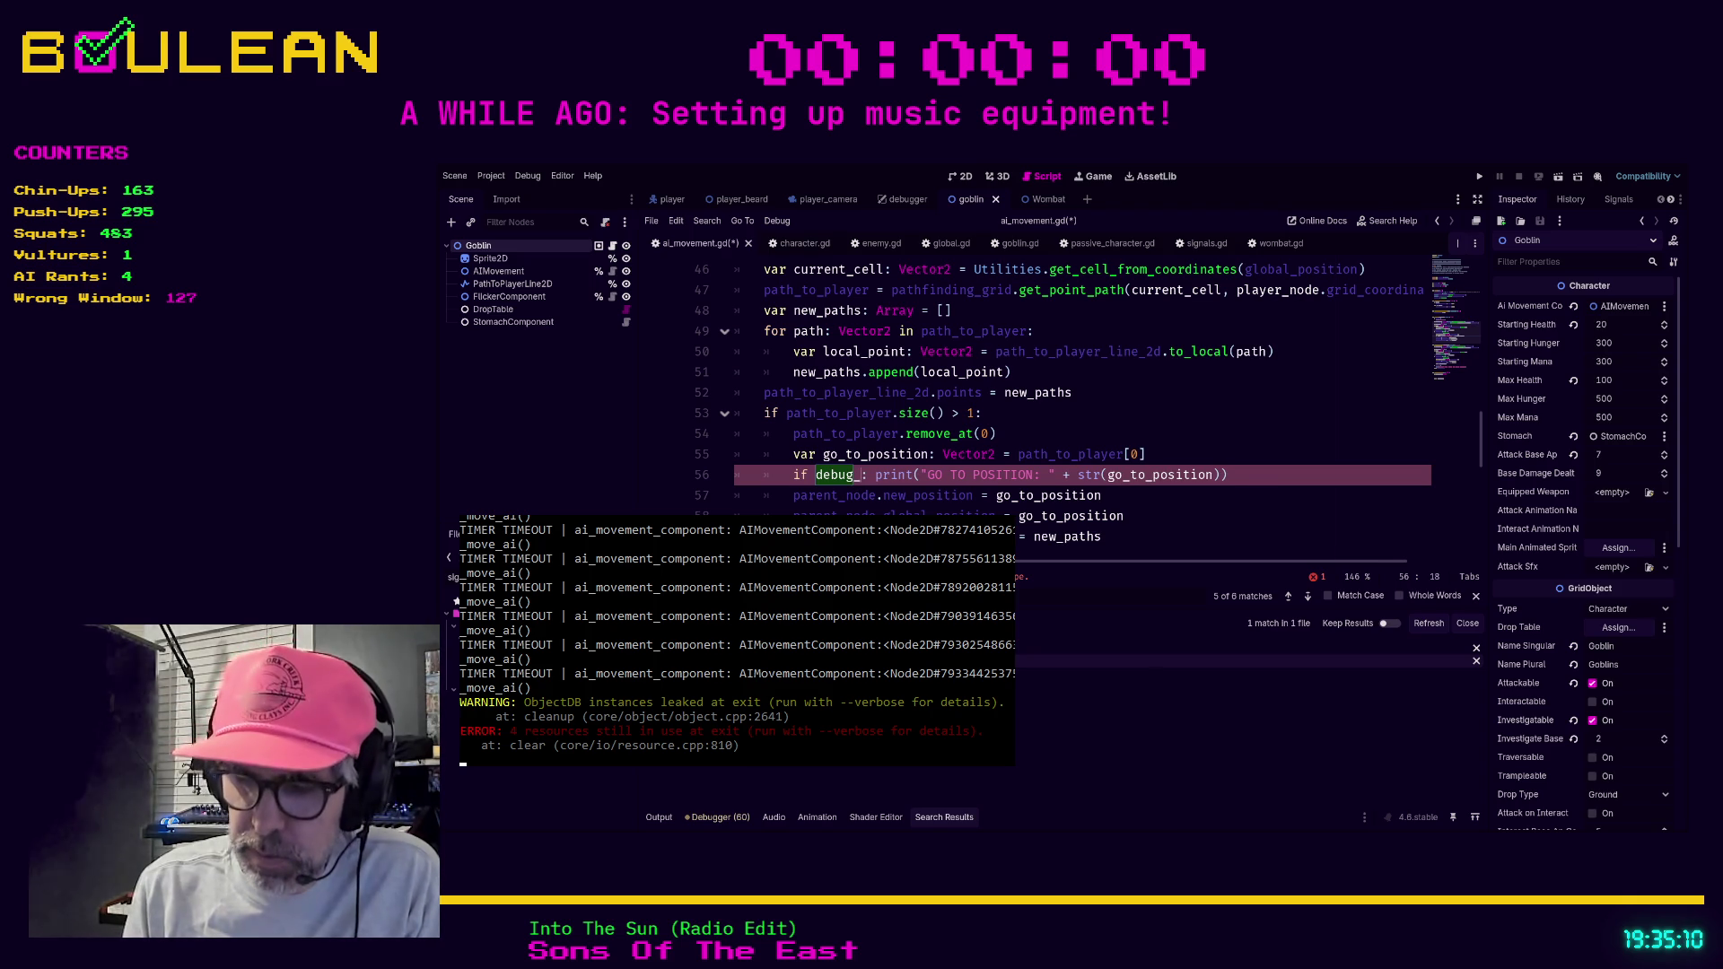
{"action": "key", "text": "BackSpace"}
{"action": "key", "text": "BackSpace"}
{"action": "key", "text": "BackSpace"}
{"action": "type", "text": "e"}
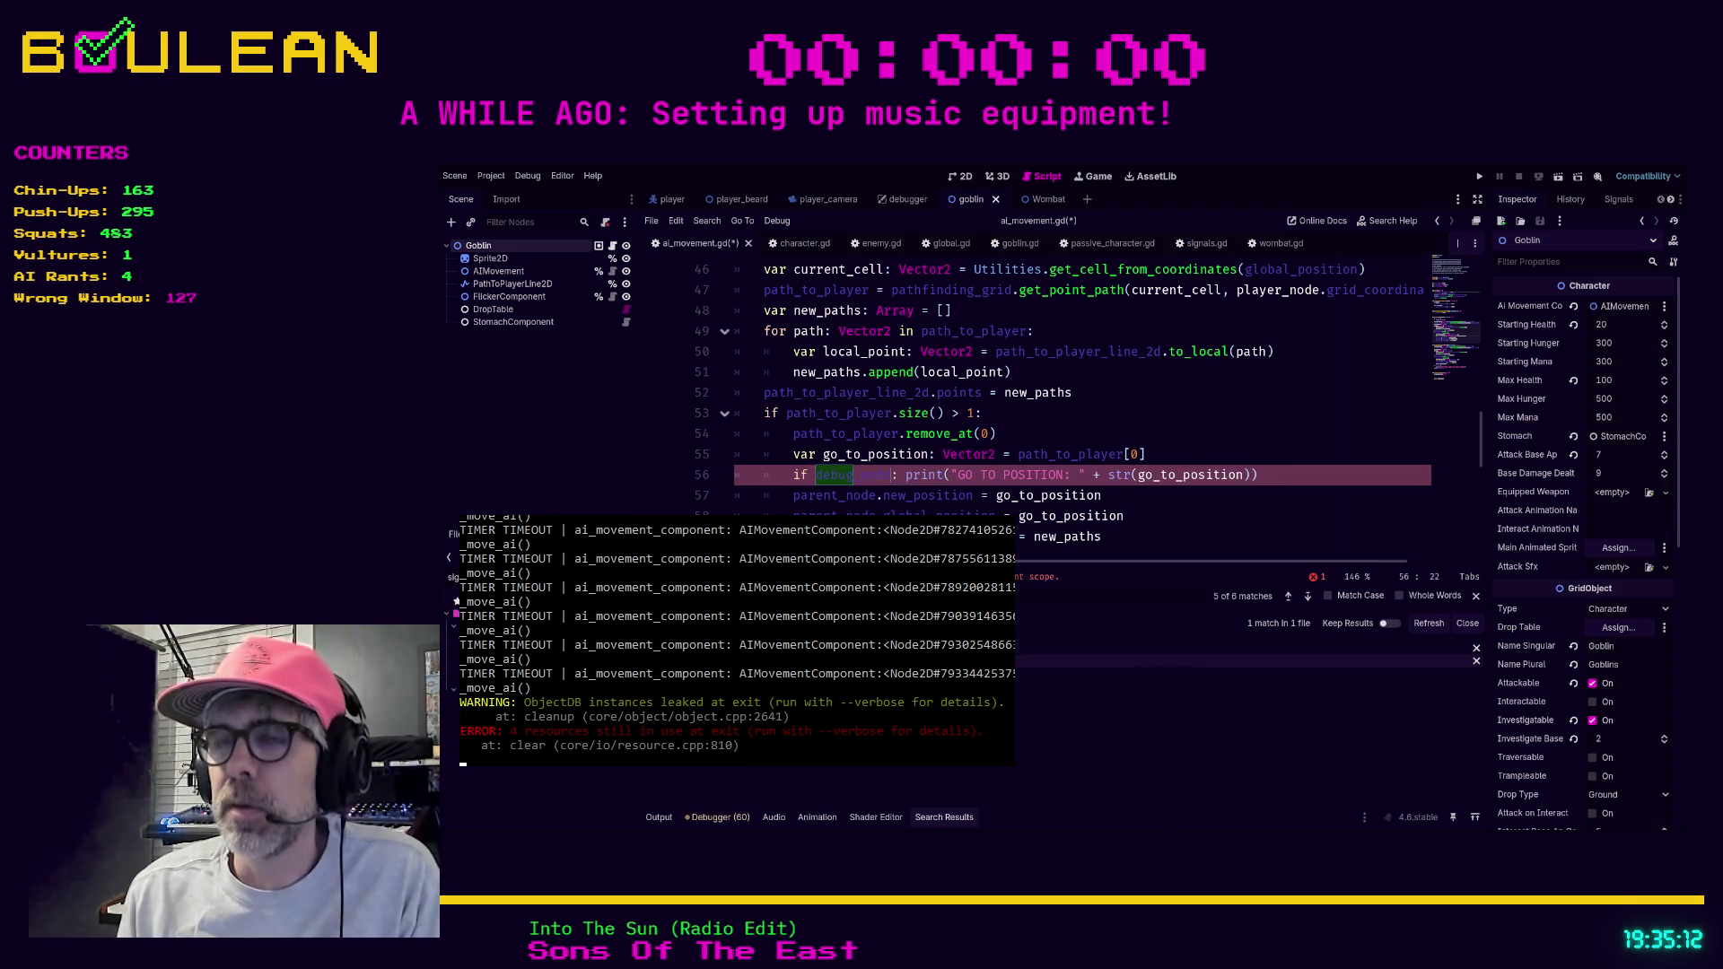
{"action": "left_click", "coordinate": [1297, 478]}
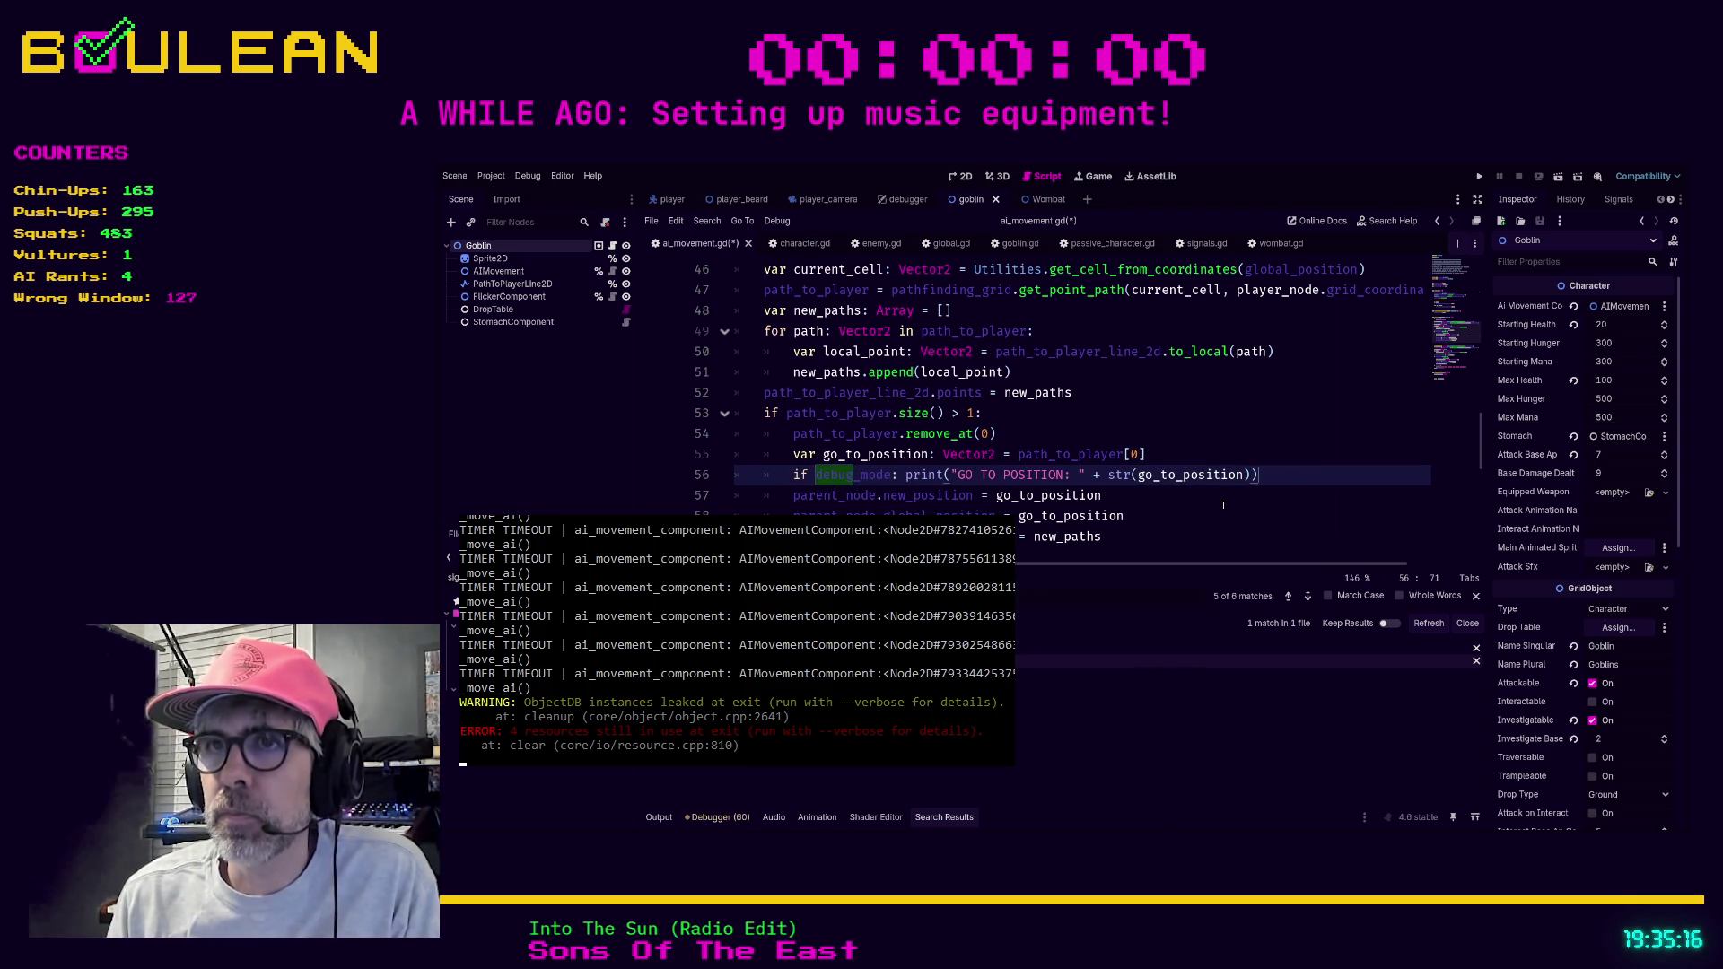
{"action": "key", "text": "Down"}
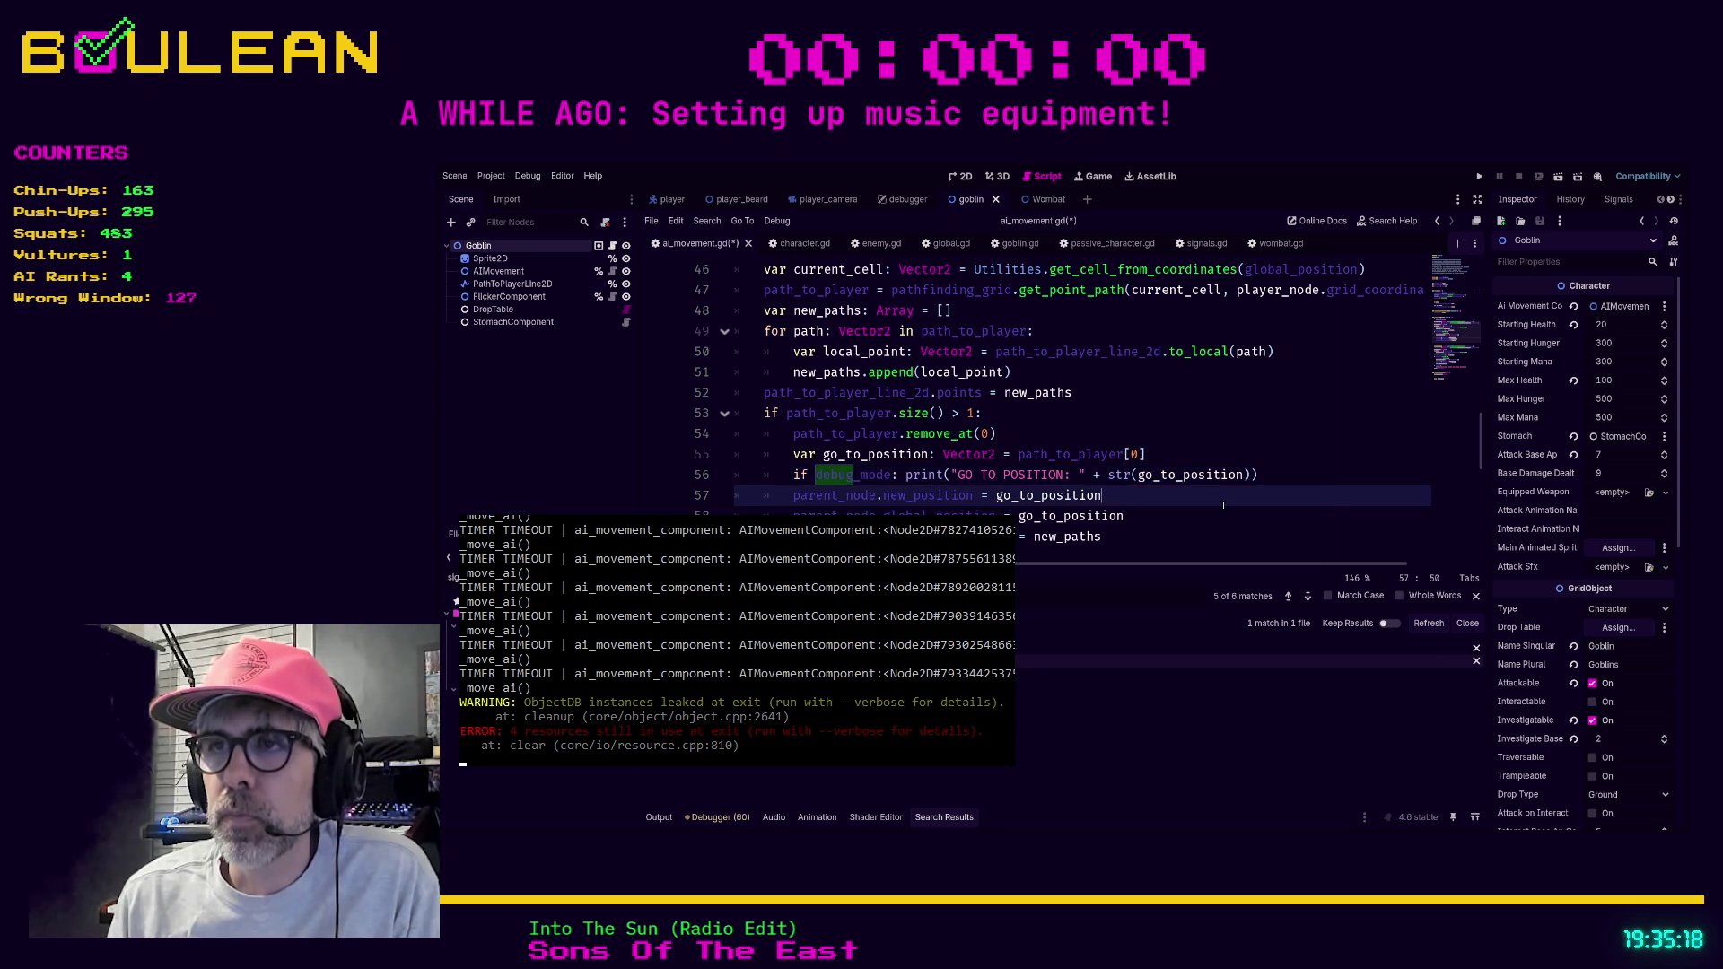
{"action": "key", "text": "ctrl+s"}
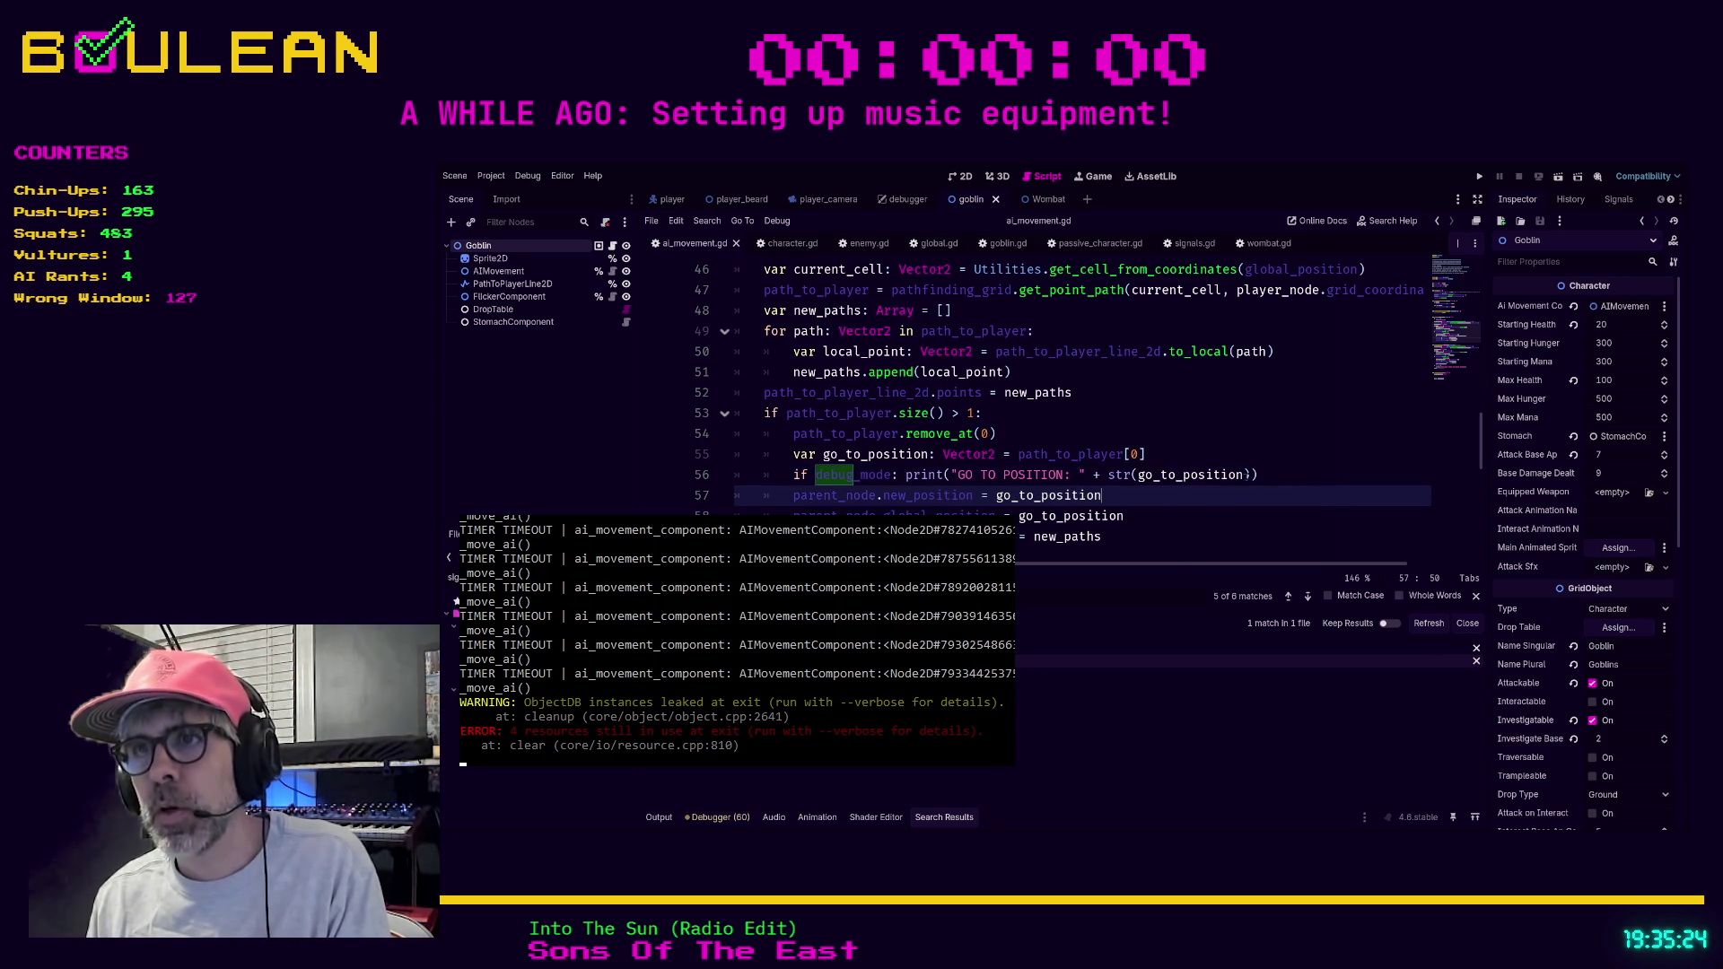
Duplicate that line as a 'CURRENT POSITION' print of global_position, save, and run the game.
{"action": "left_click", "coordinate": [1275, 471]}
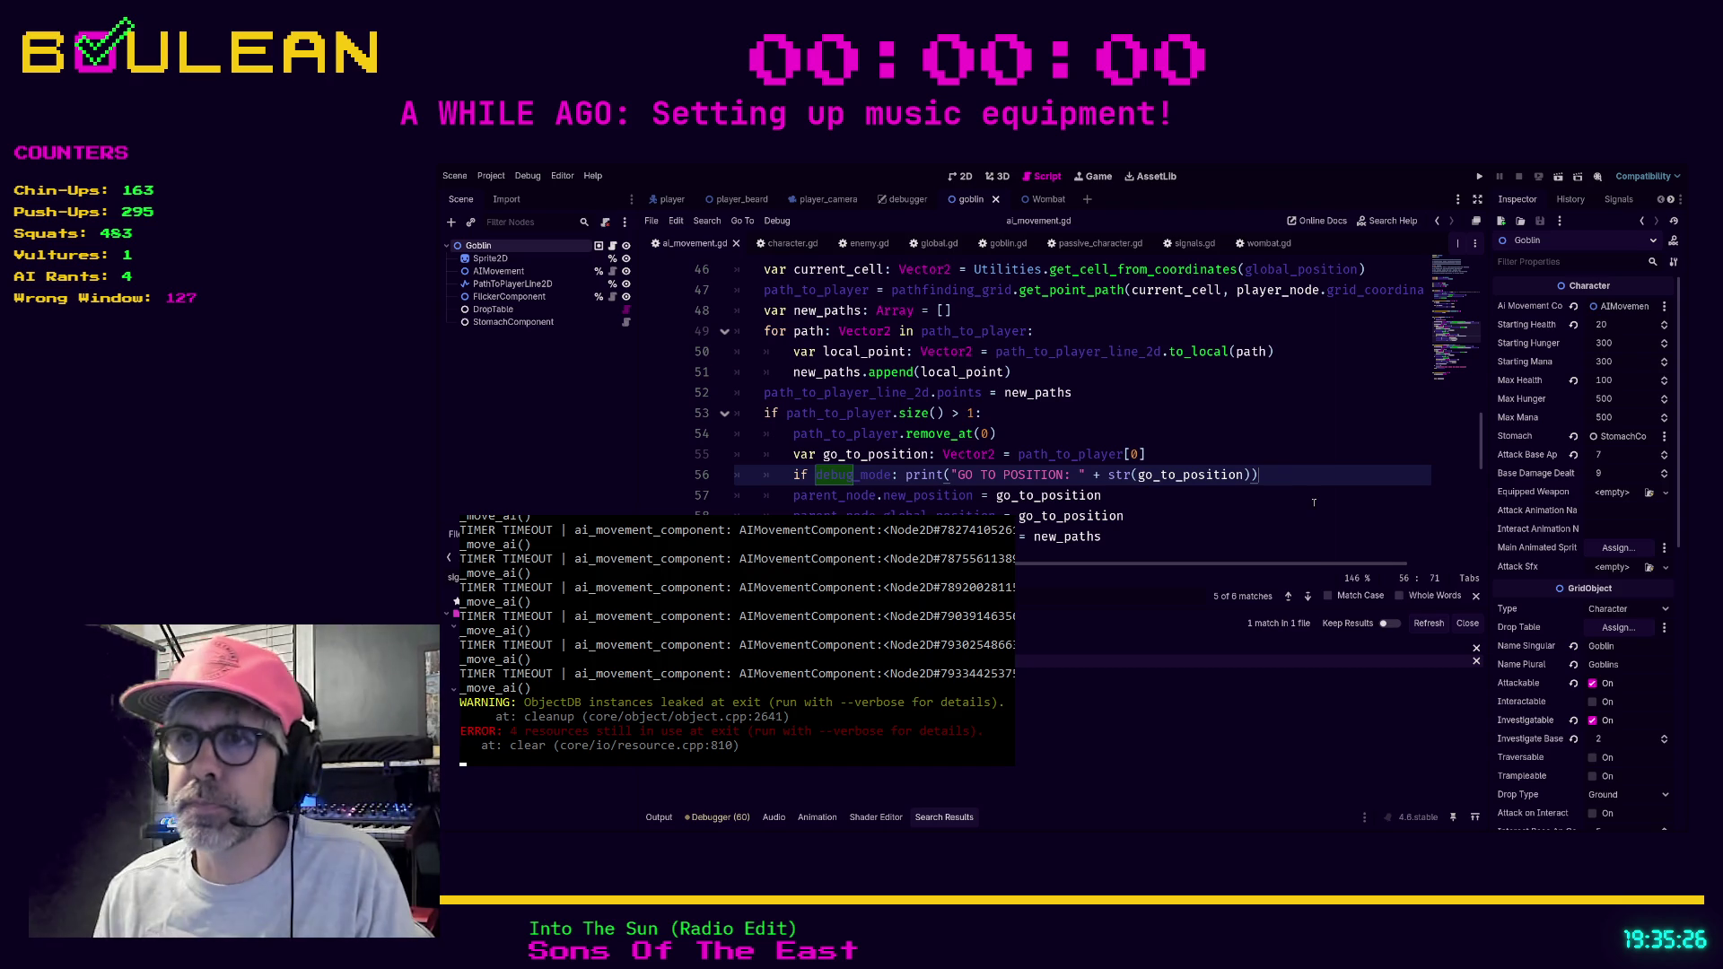
{"action": "key", "text": "shift+Home"}
{"action": "key", "text": "Left"}
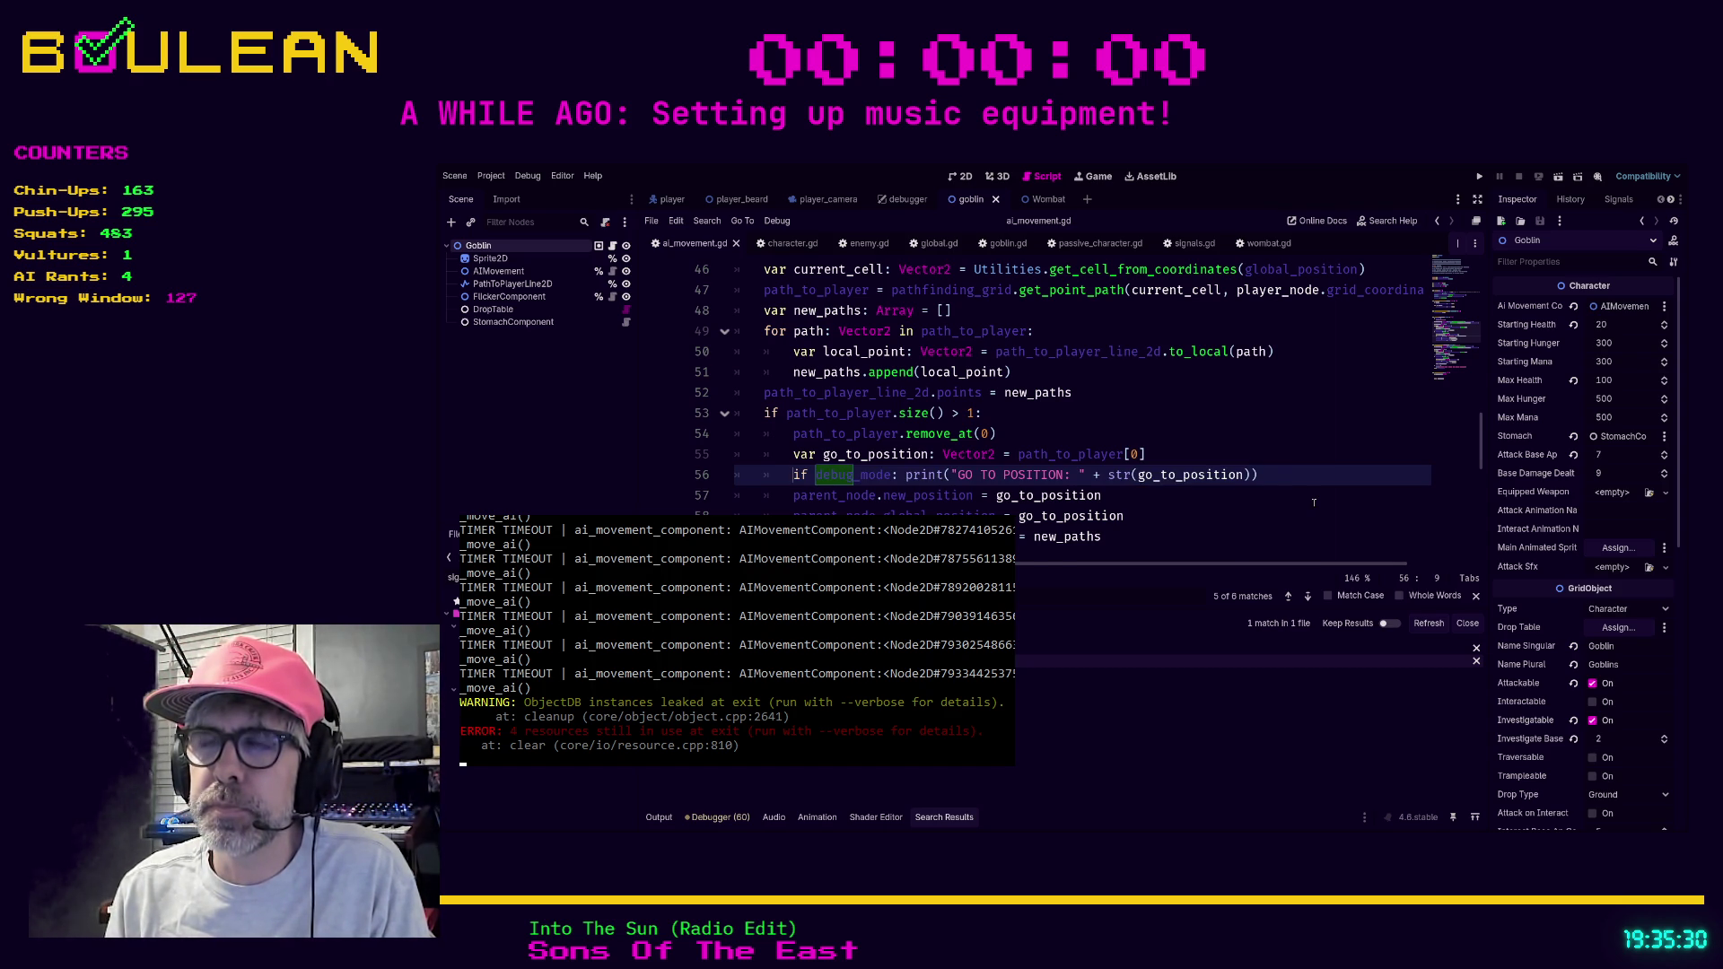
{"action": "key", "text": "ctrl+shift+d"}
{"action": "key", "text": "End"}
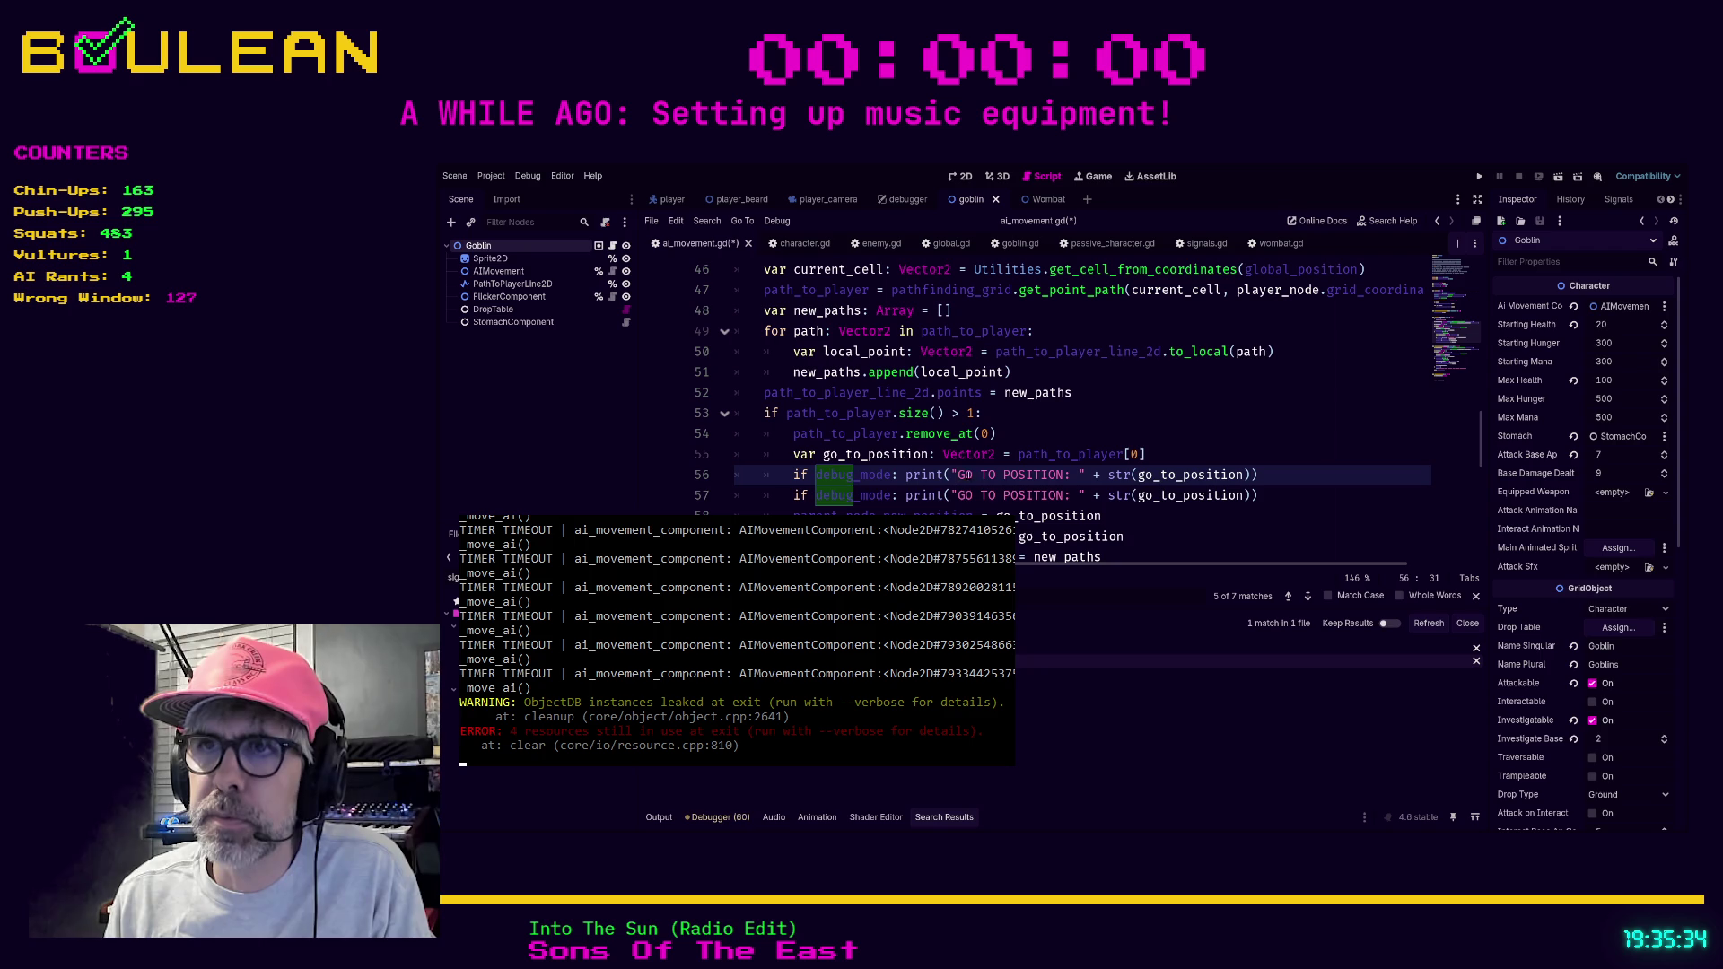
{"action": "key", "text": "ctrl+shift+Right"}
{"action": "key", "text": "ctrl+shift+Right"}
{"action": "type", "text": "CURRENT"}
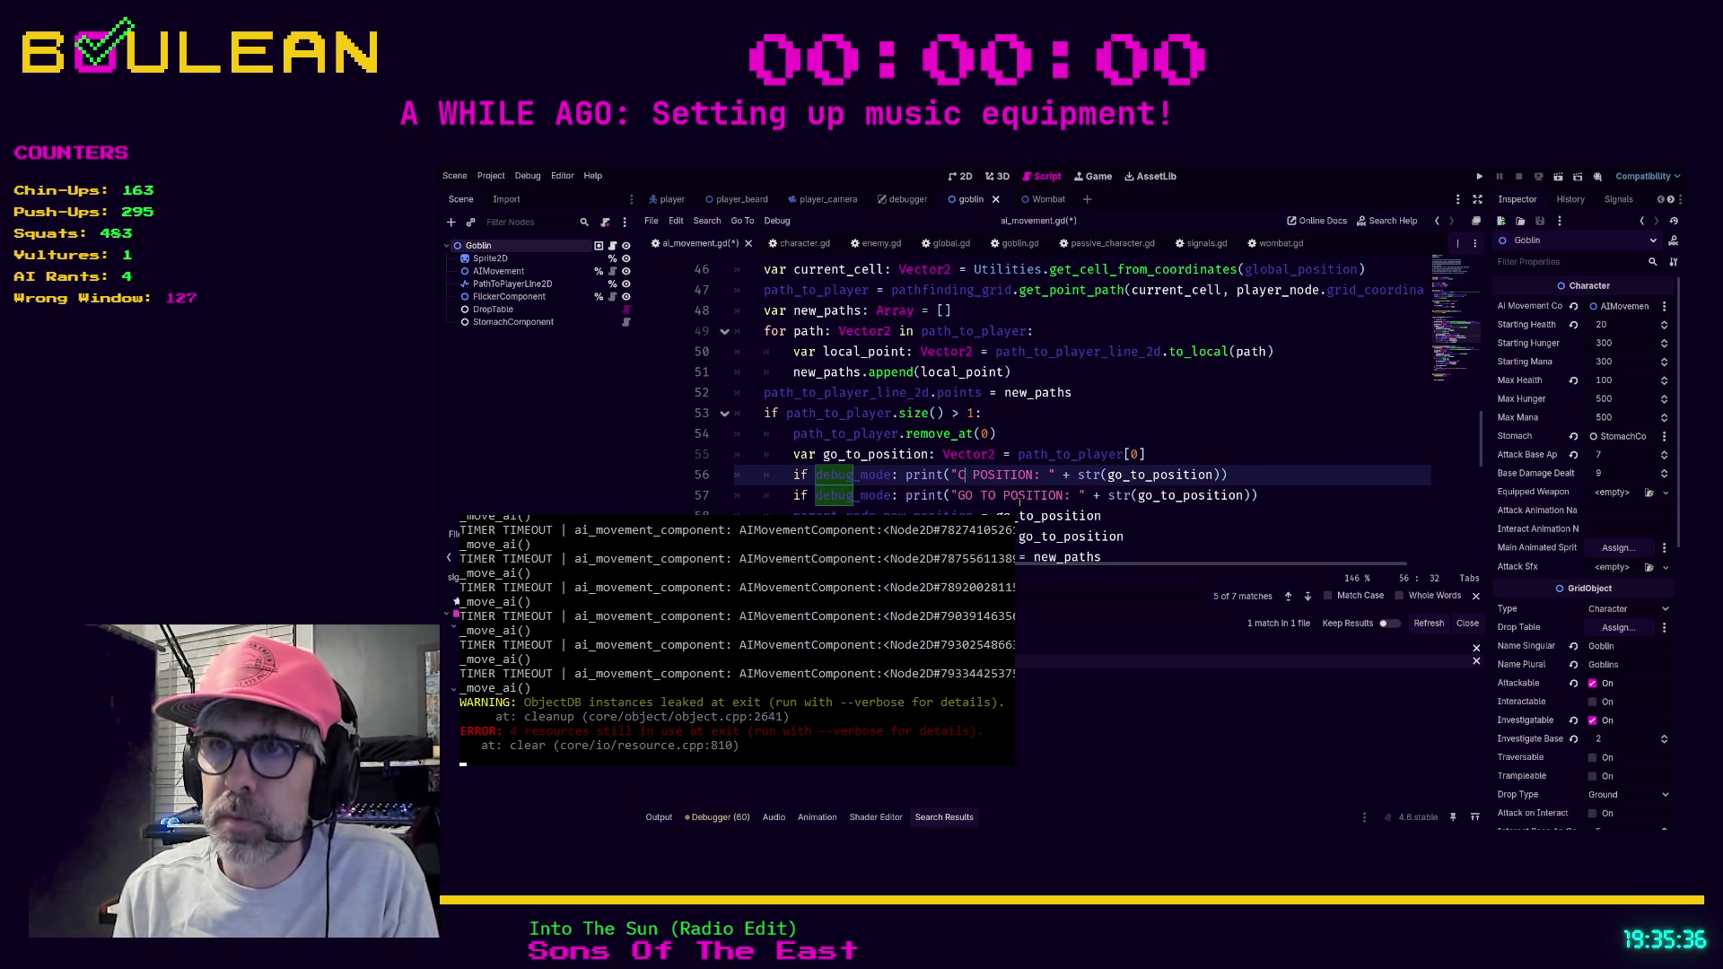
{"action": "double_click", "coordinate": [1186, 474]}
{"action": "type", "text": "current"}
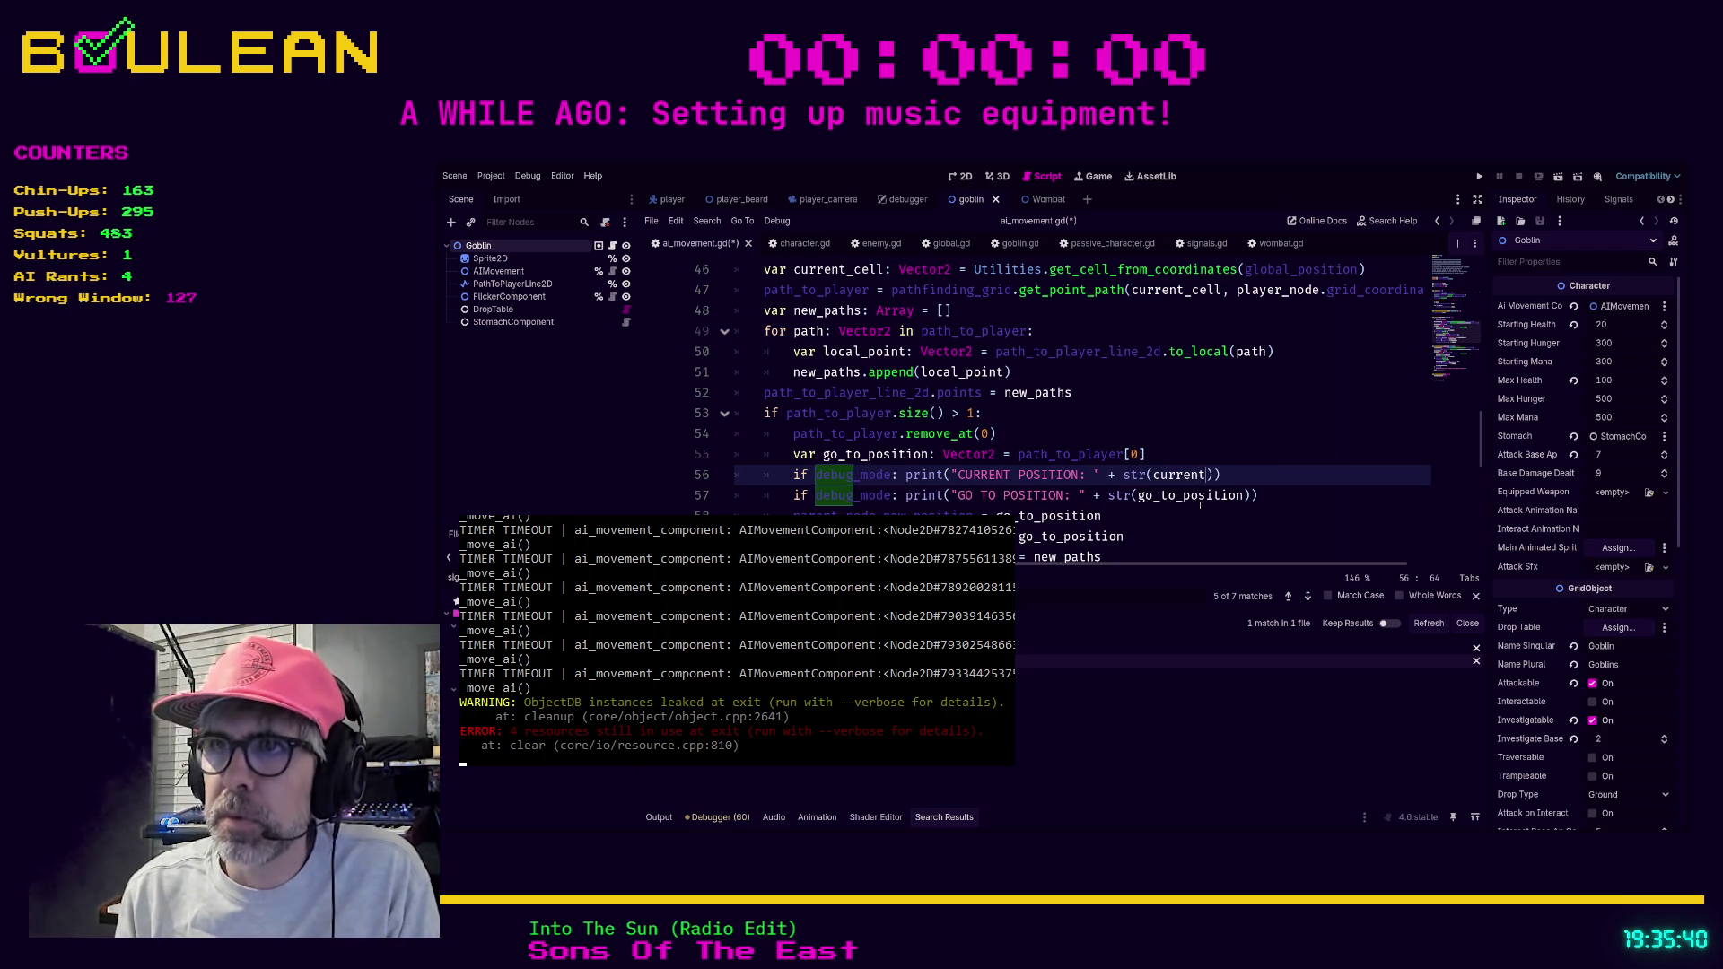
{"action": "key", "text": "ctrl+BackSpace"}
{"action": "type", "text": "gl"}
{"action": "key", "text": "Escape"}
{"action": "type", "text": "obal"}
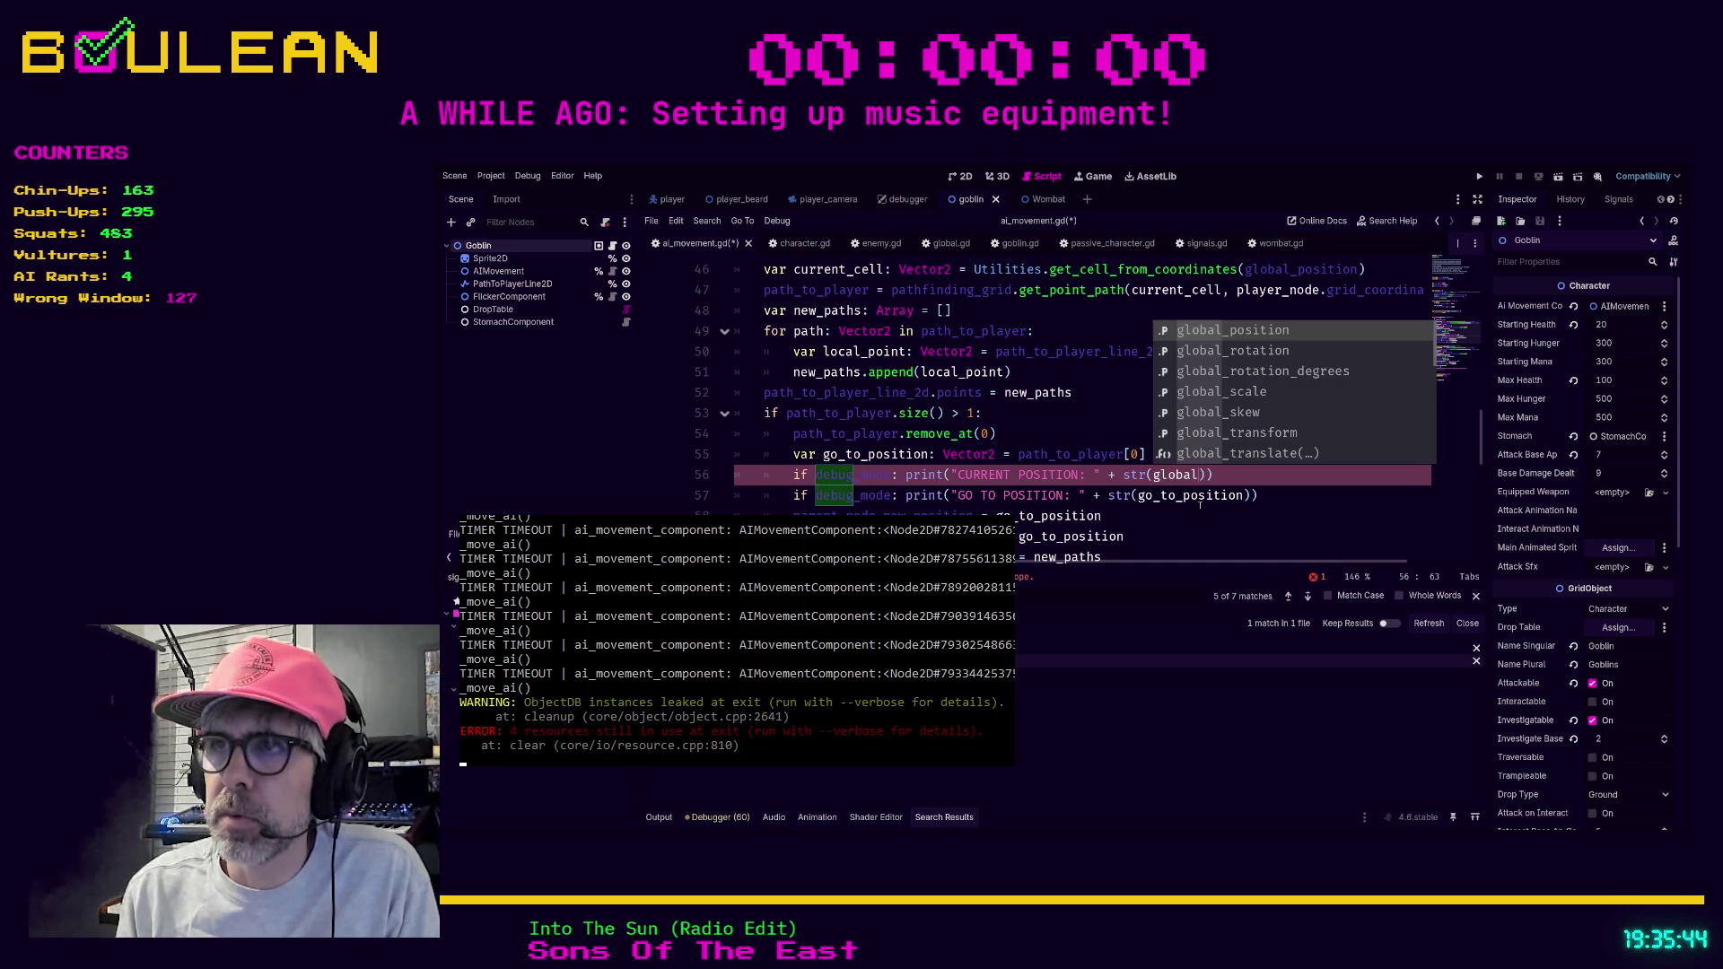
{"action": "key", "text": "Return"}
{"action": "key", "text": "ctrl+s"}
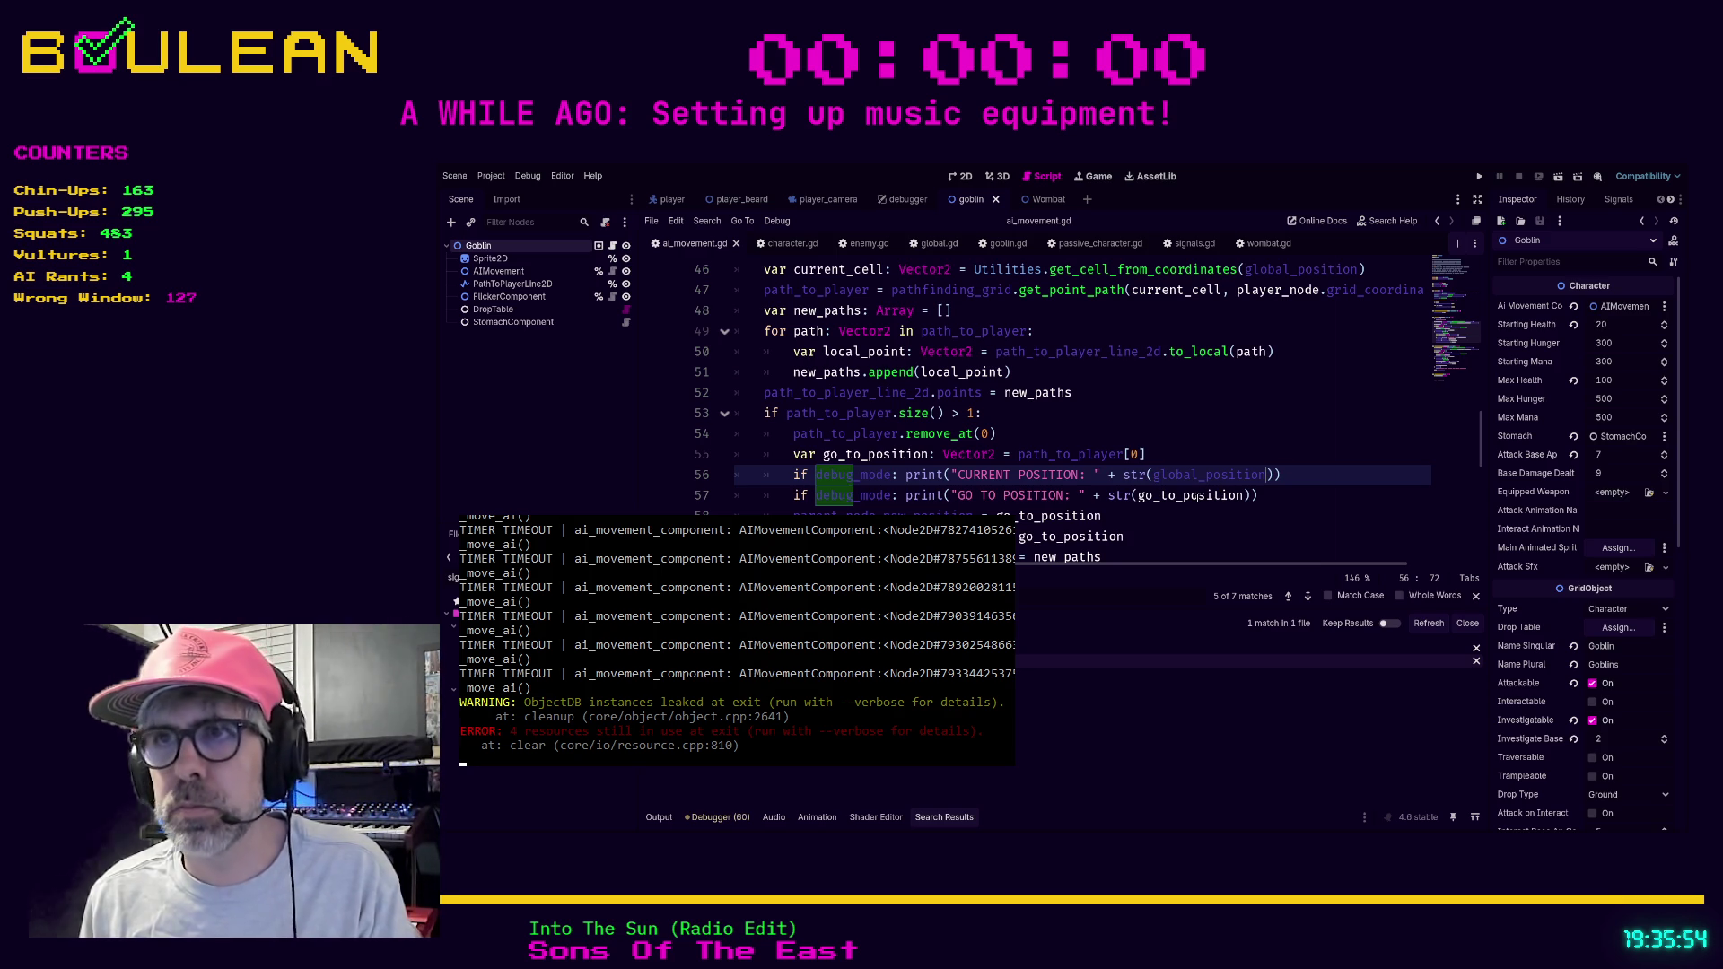
{"action": "left_click", "coordinate": [1302, 496]}
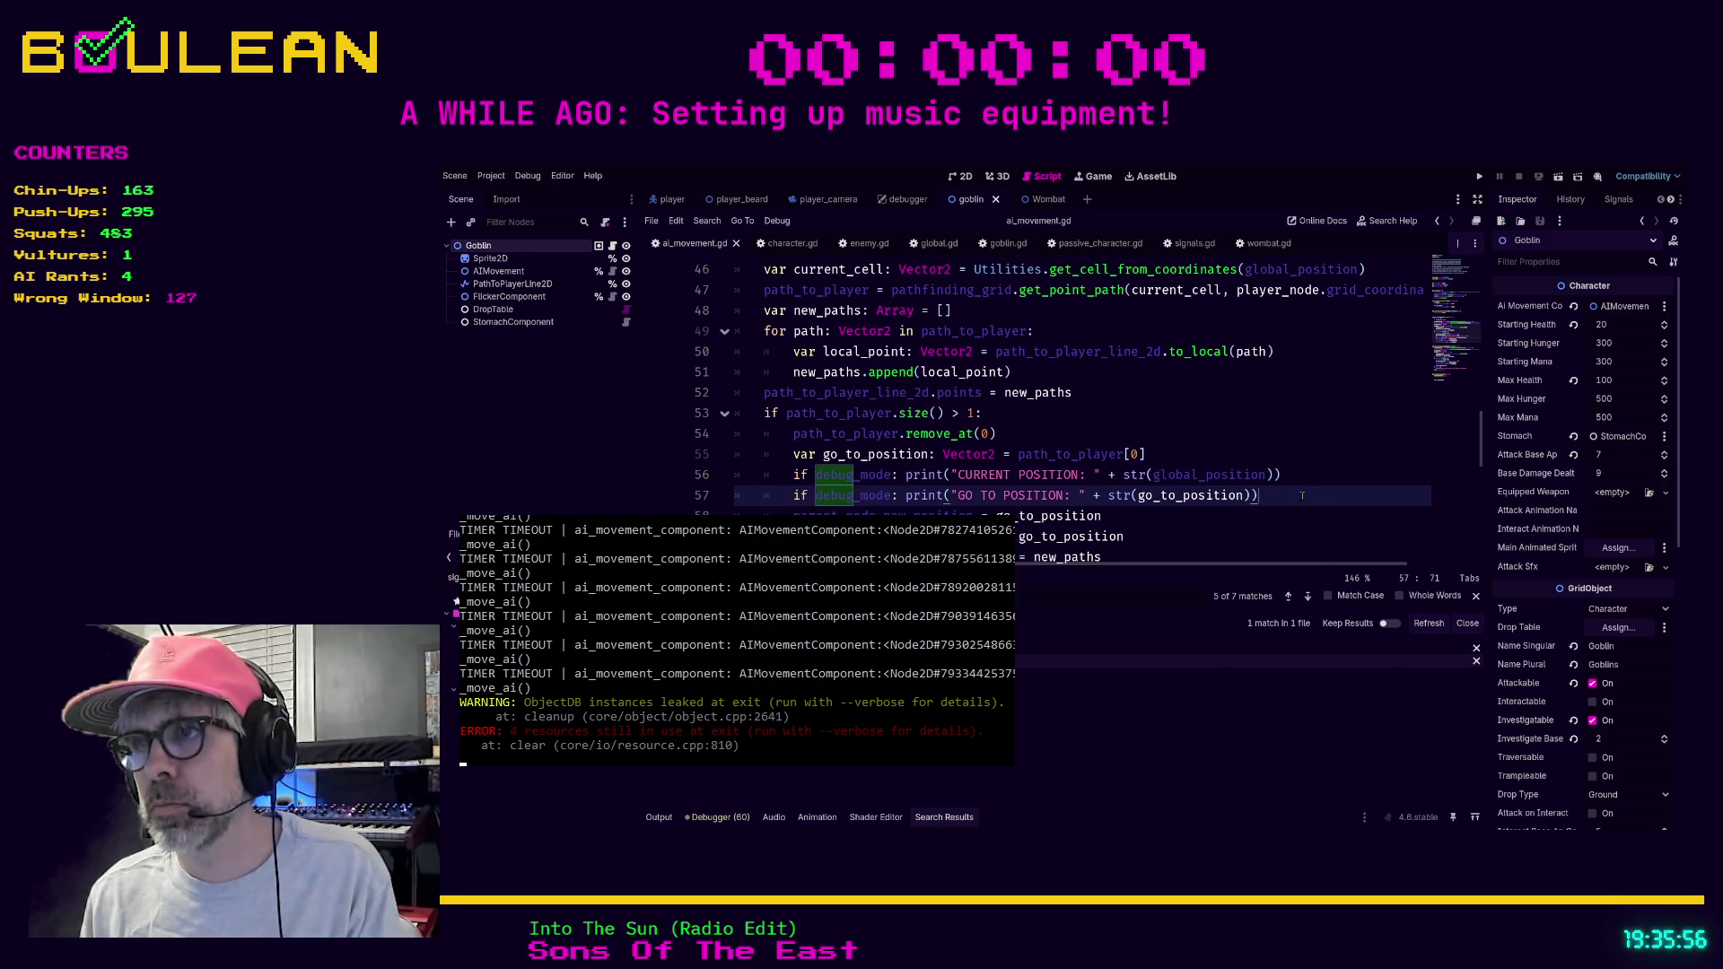
{"action": "key", "text": "F5"}
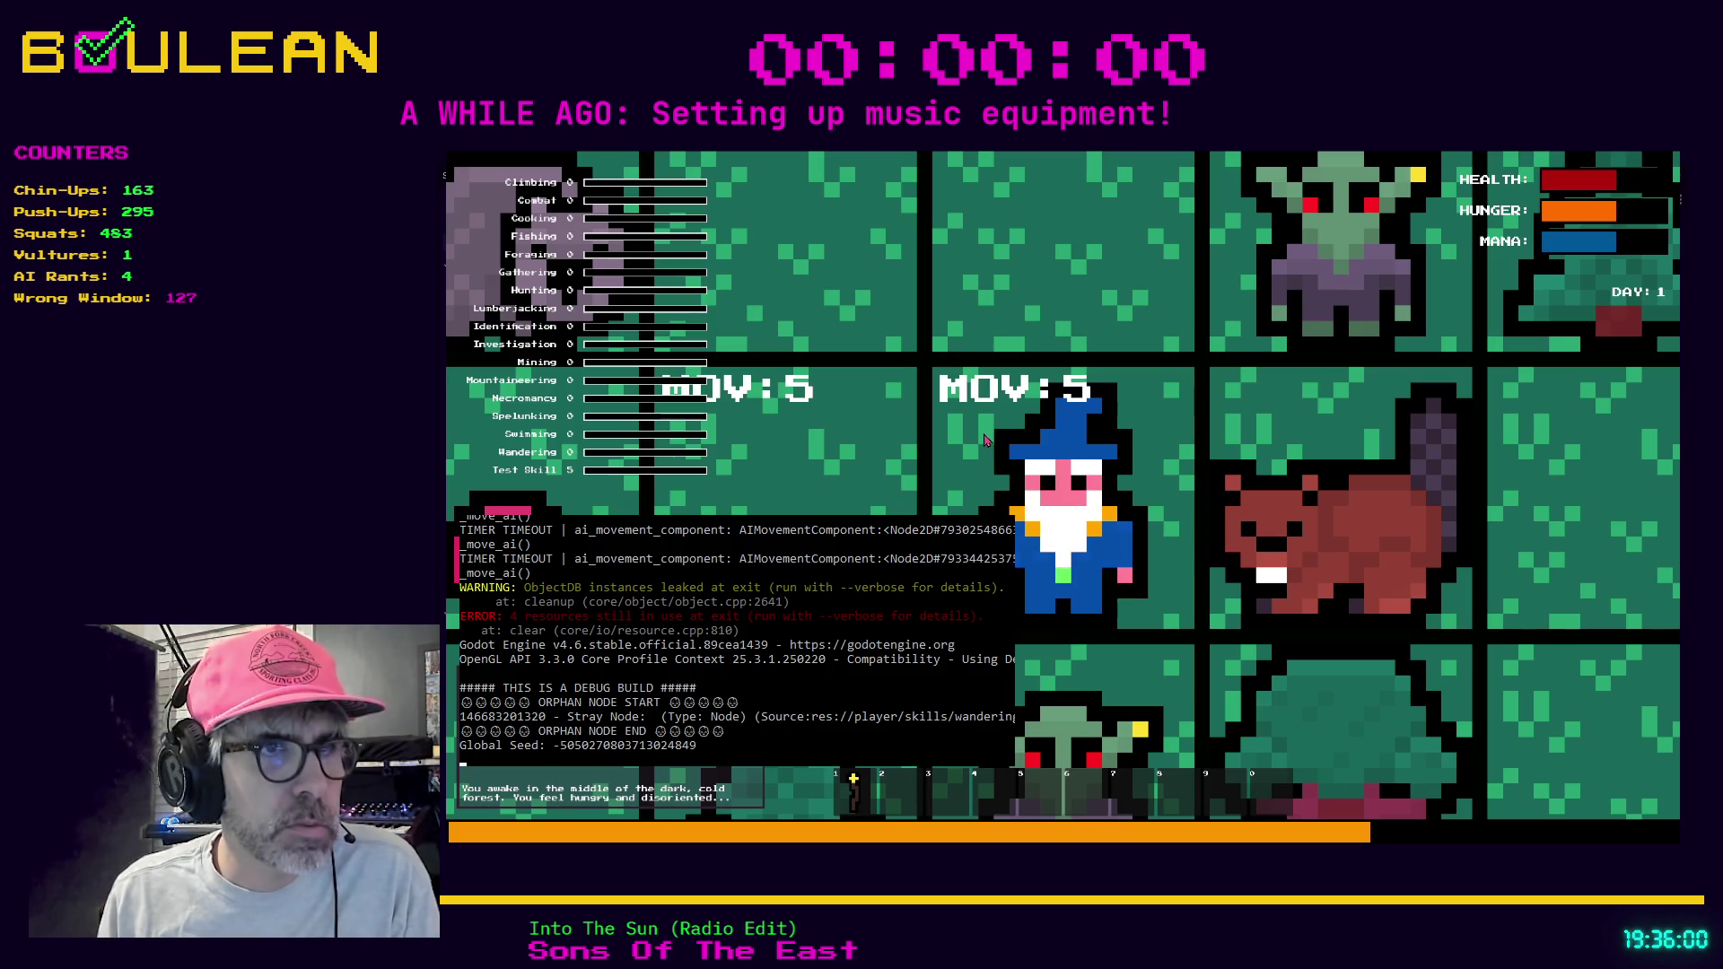
Move the wizard two tiles left and two tiles down toward the wombat.
{"action": "scroll", "coordinate": [985, 440], "scroll_direction": "down", "scroll_amount": 5}
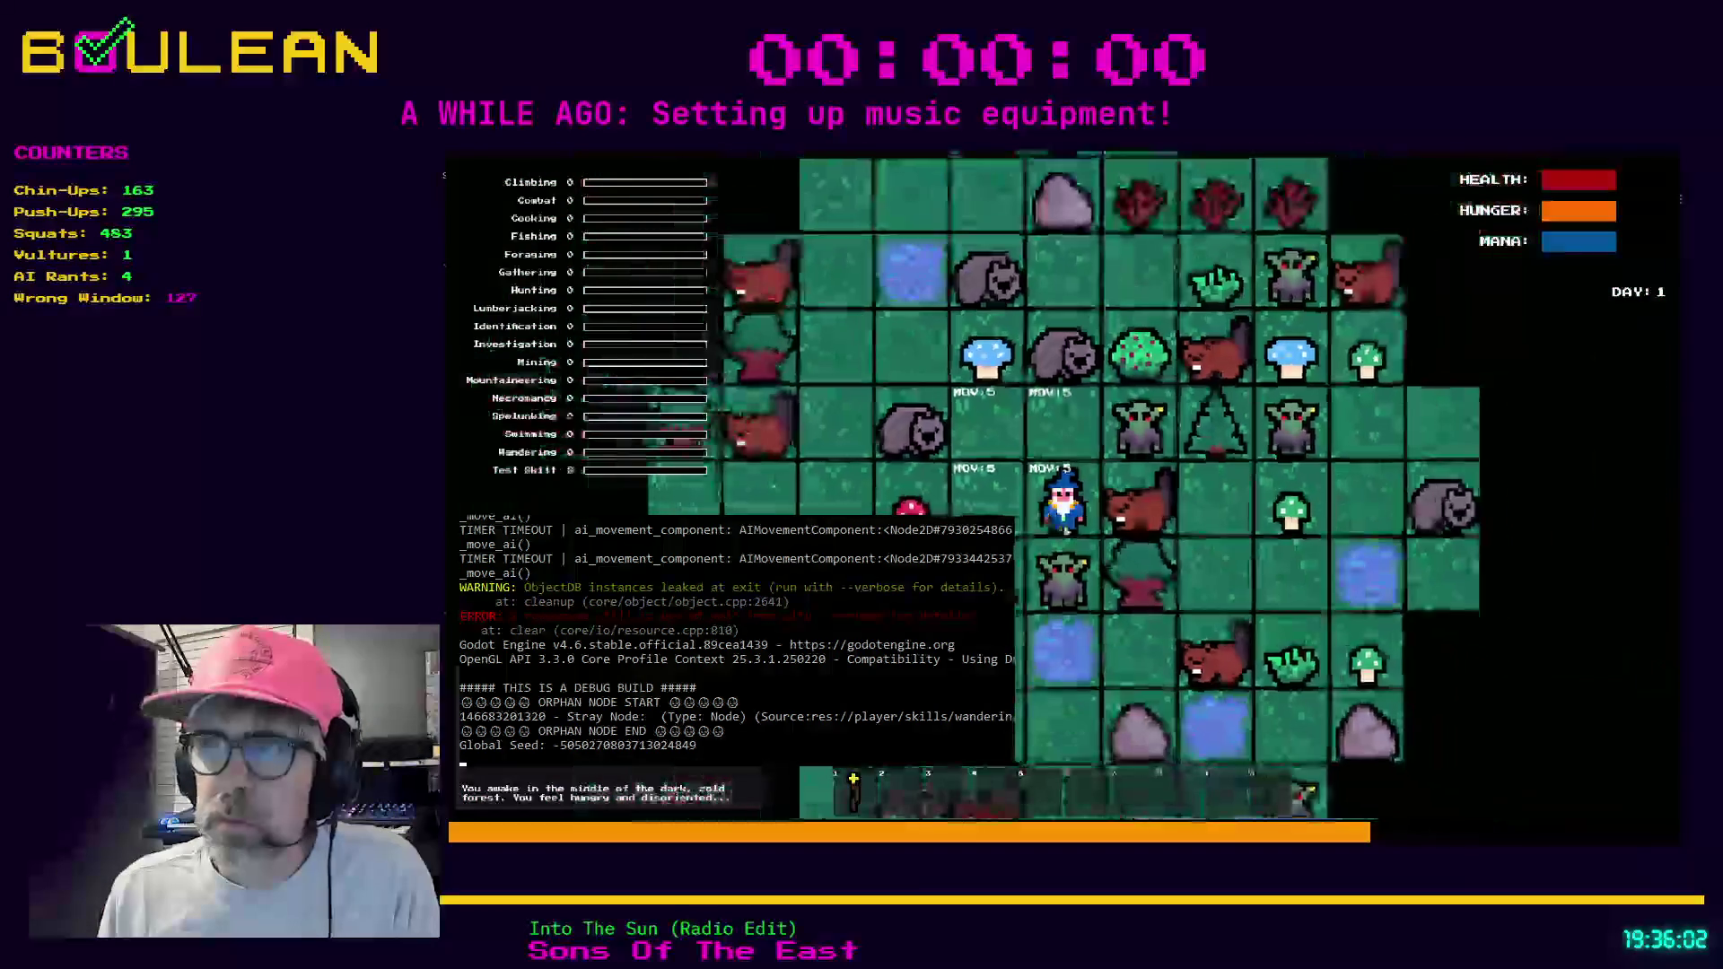
{"action": "key", "text": "Left"}
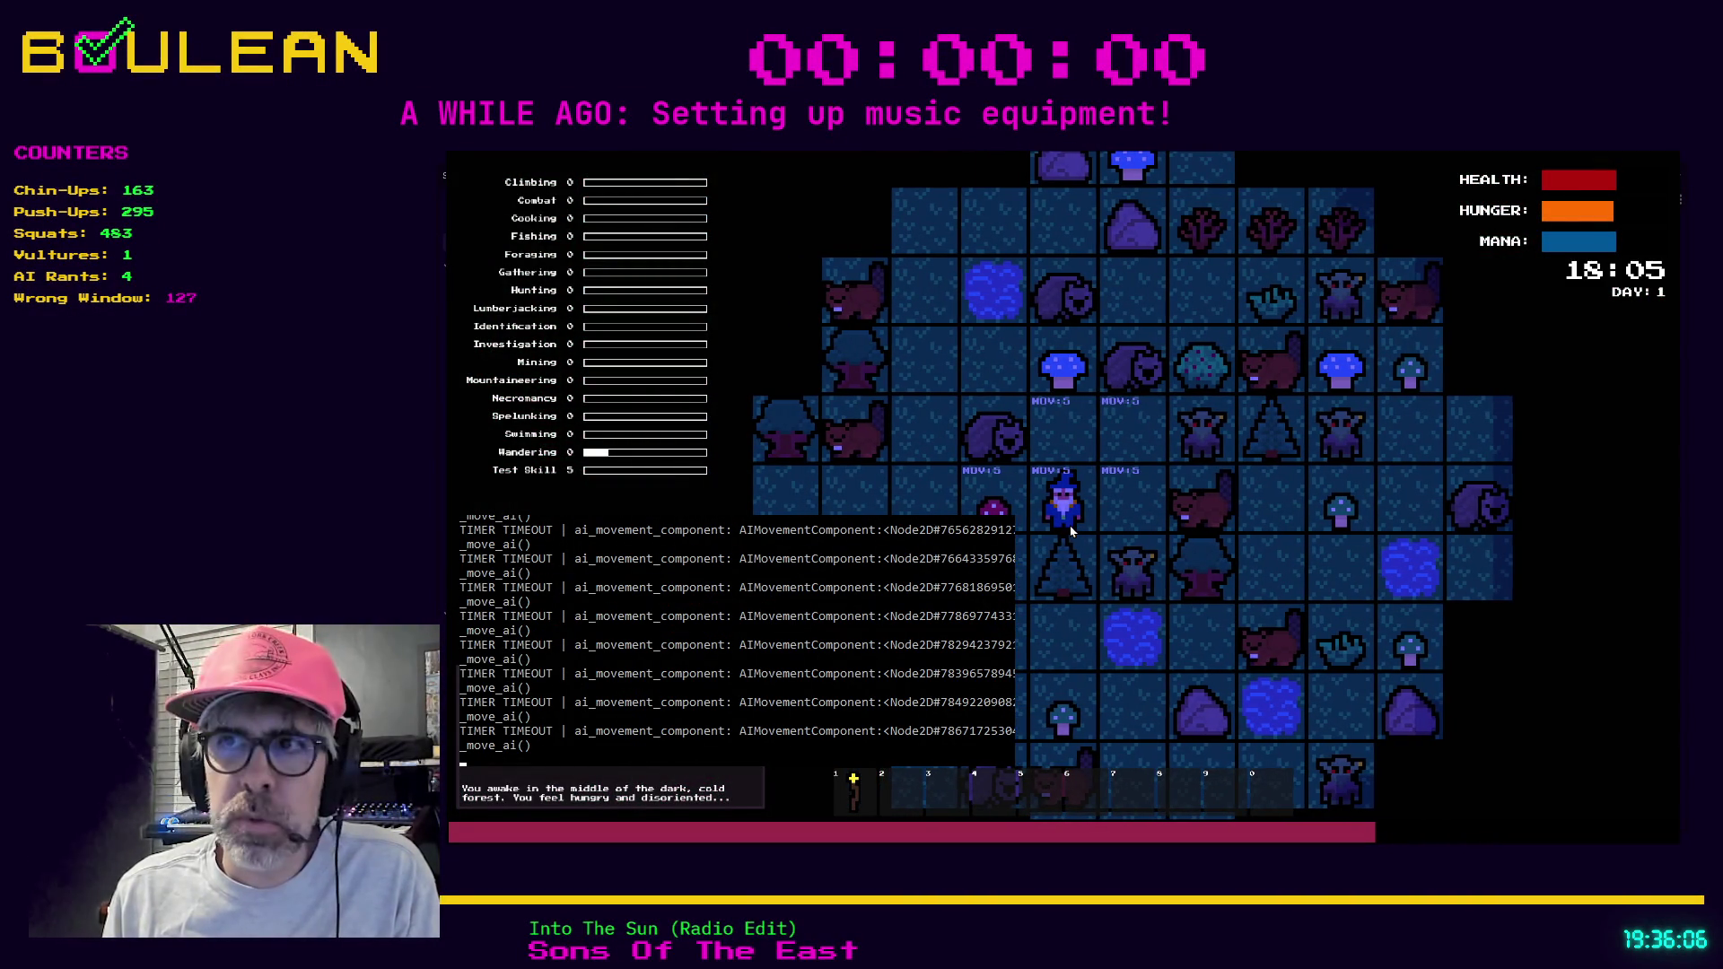
{"action": "key", "text": "Left"}
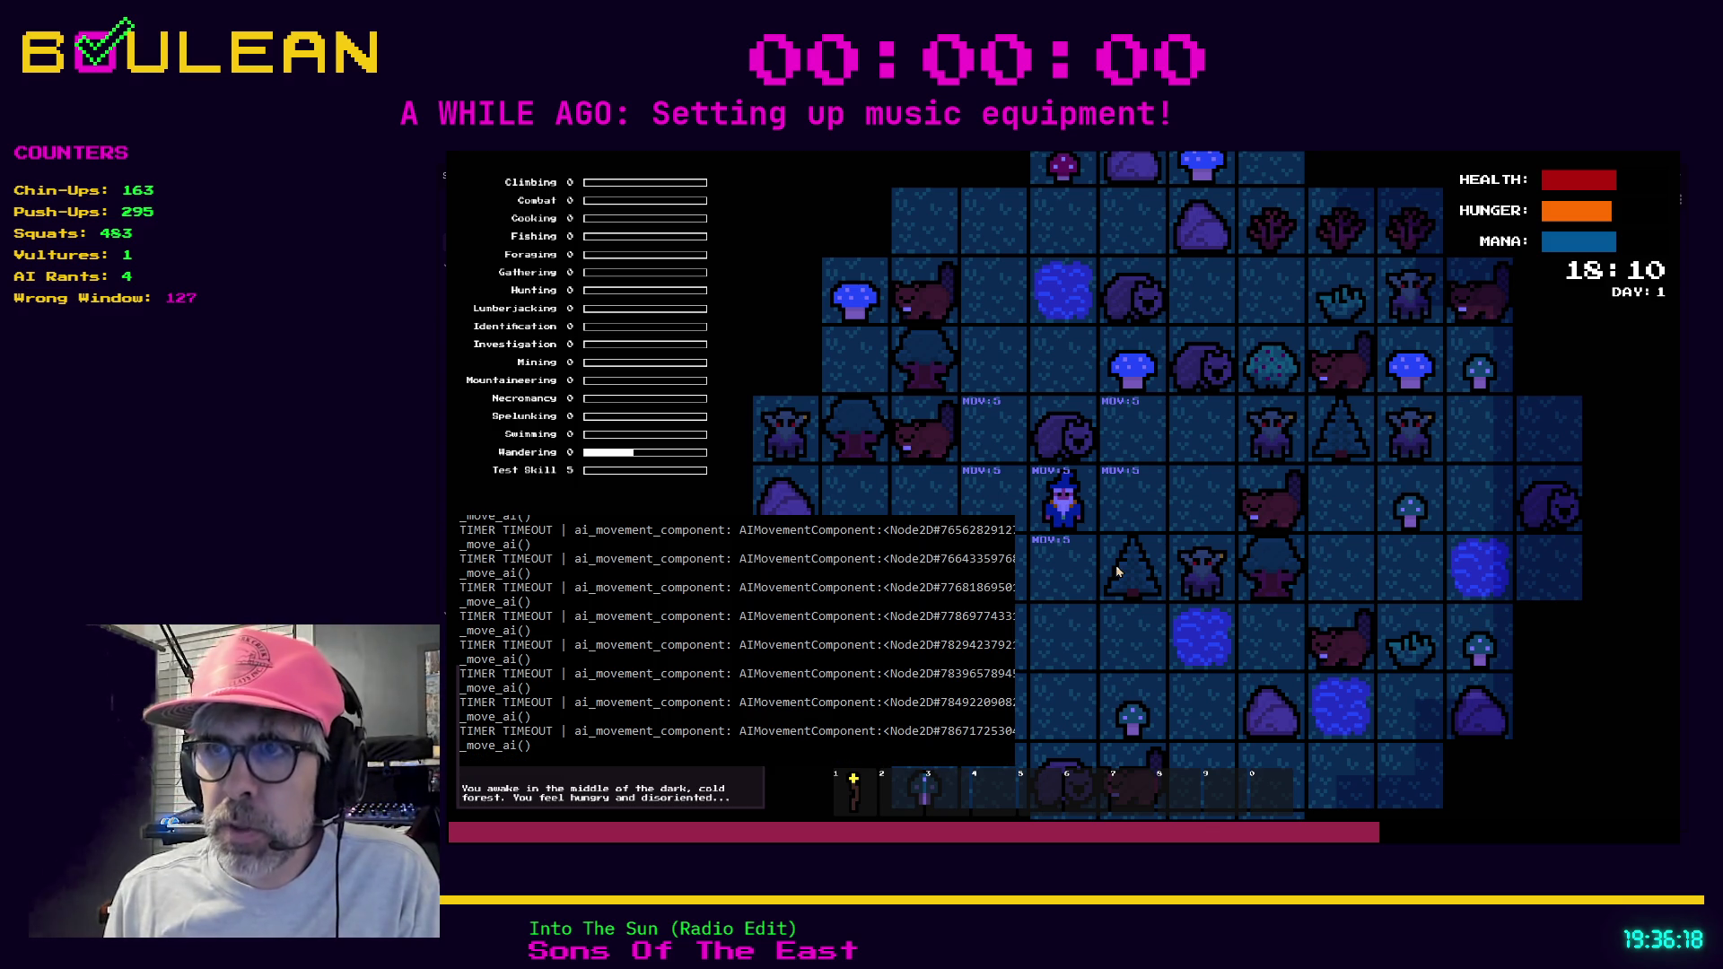
{"action": "key", "text": "Down"}
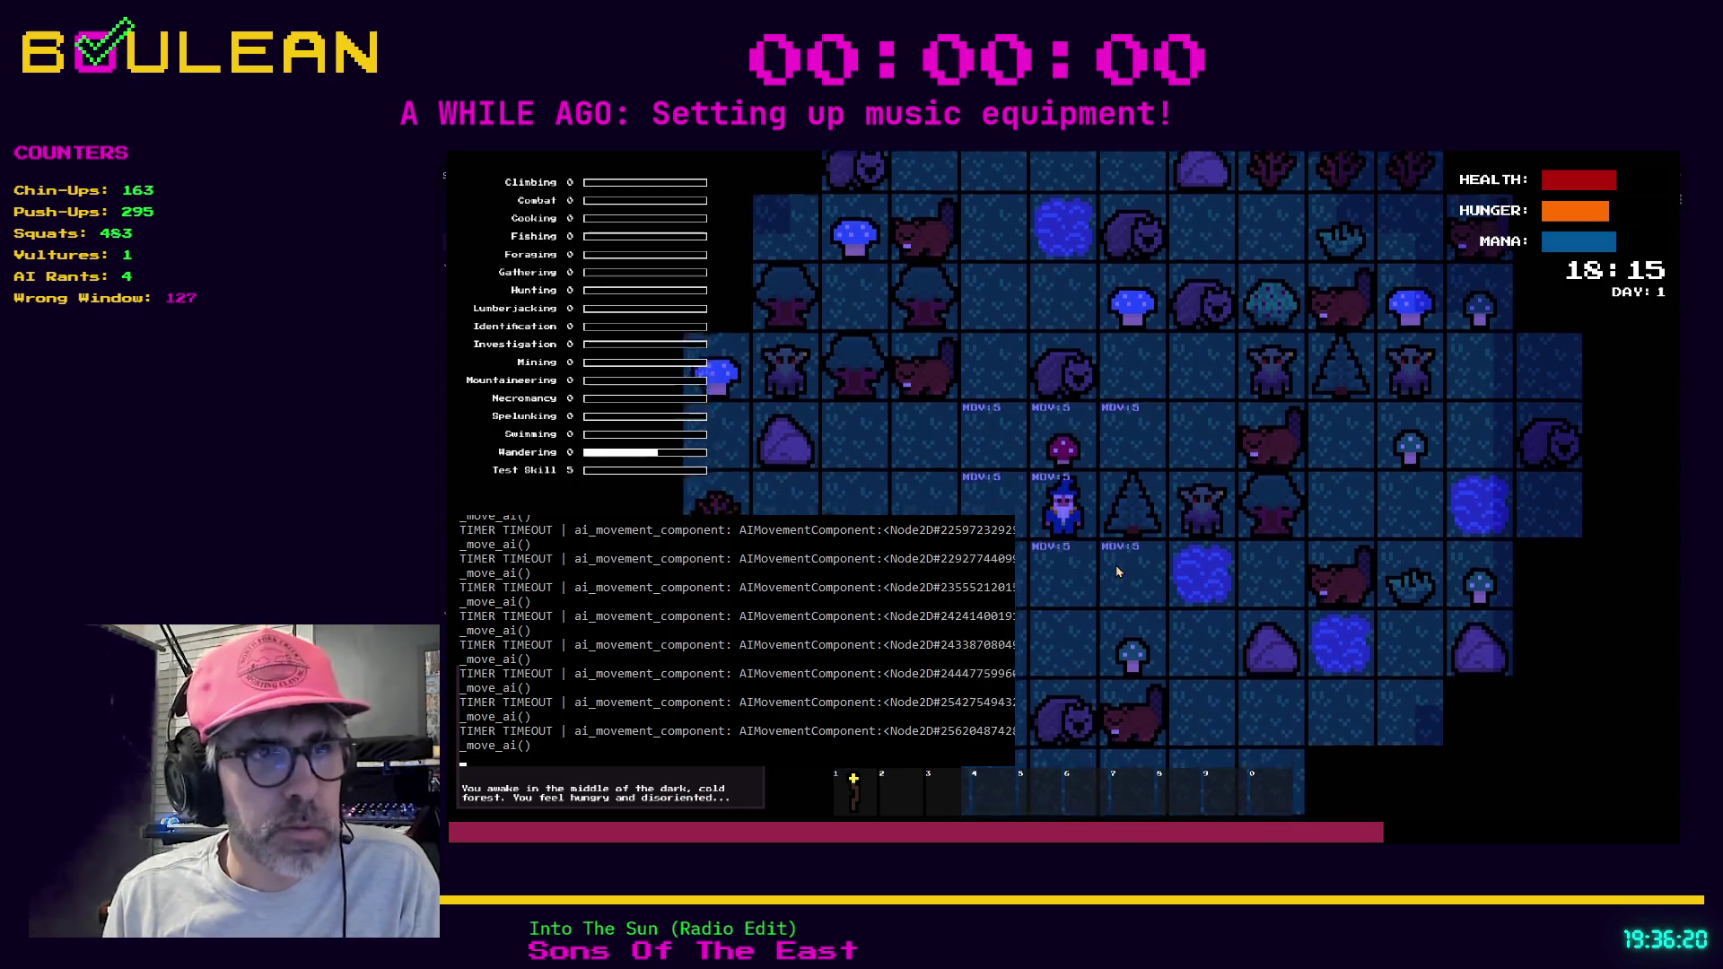
{"action": "key", "text": "Down"}
{"action": "key", "text": "Down"}
Attack the wombat repeatedly until it drops Raw Meat, then close the game.
{"action": "key", "text": "Down"}
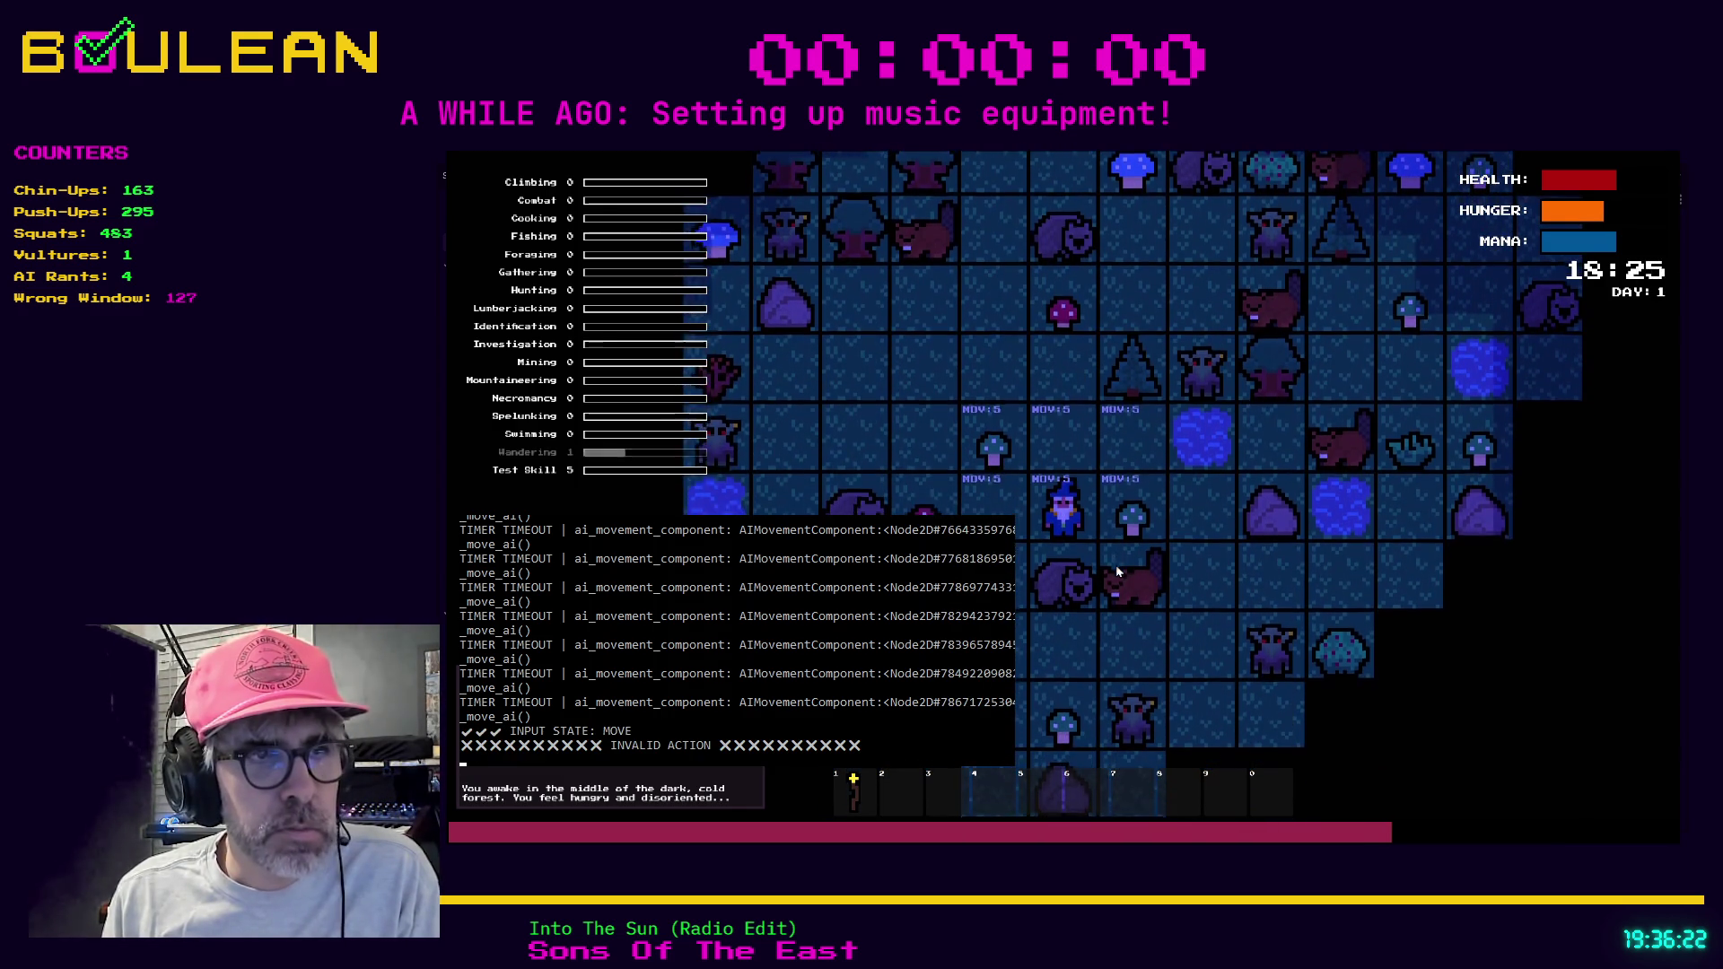
{"action": "key", "text": "a"}
{"action": "key", "text": "Down"}
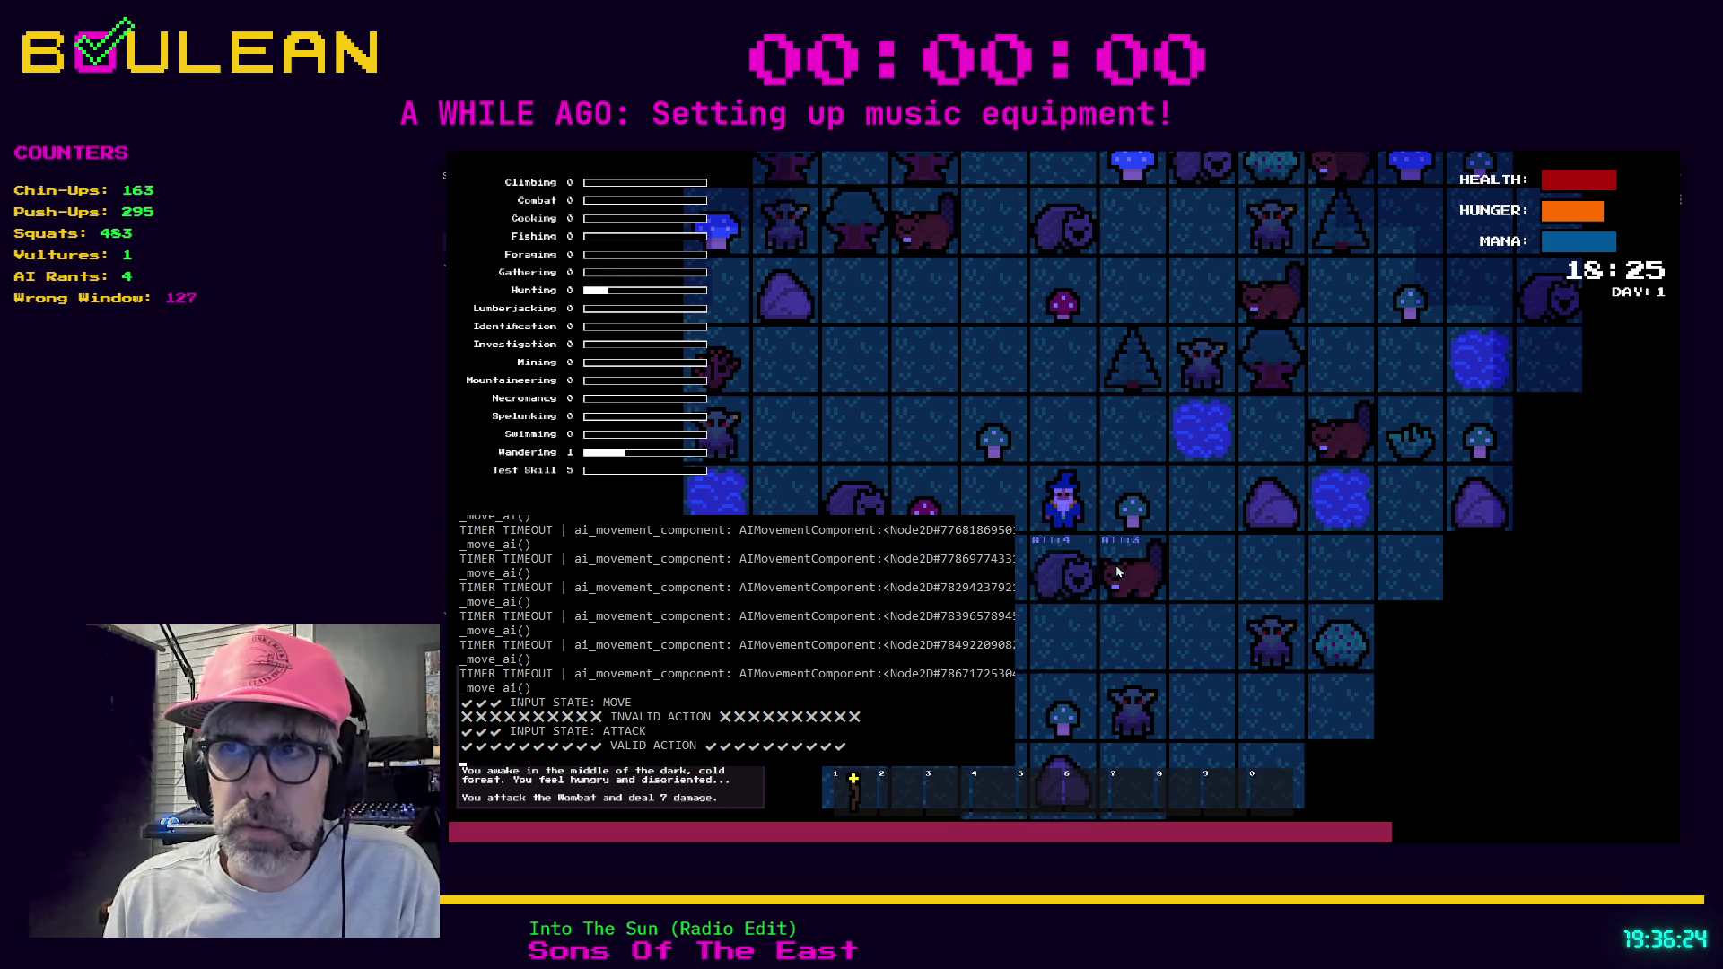
{"action": "key", "text": "a"}
{"action": "key", "text": "Down"}
{"action": "key", "text": "a"}
{"action": "key", "text": "Down"}
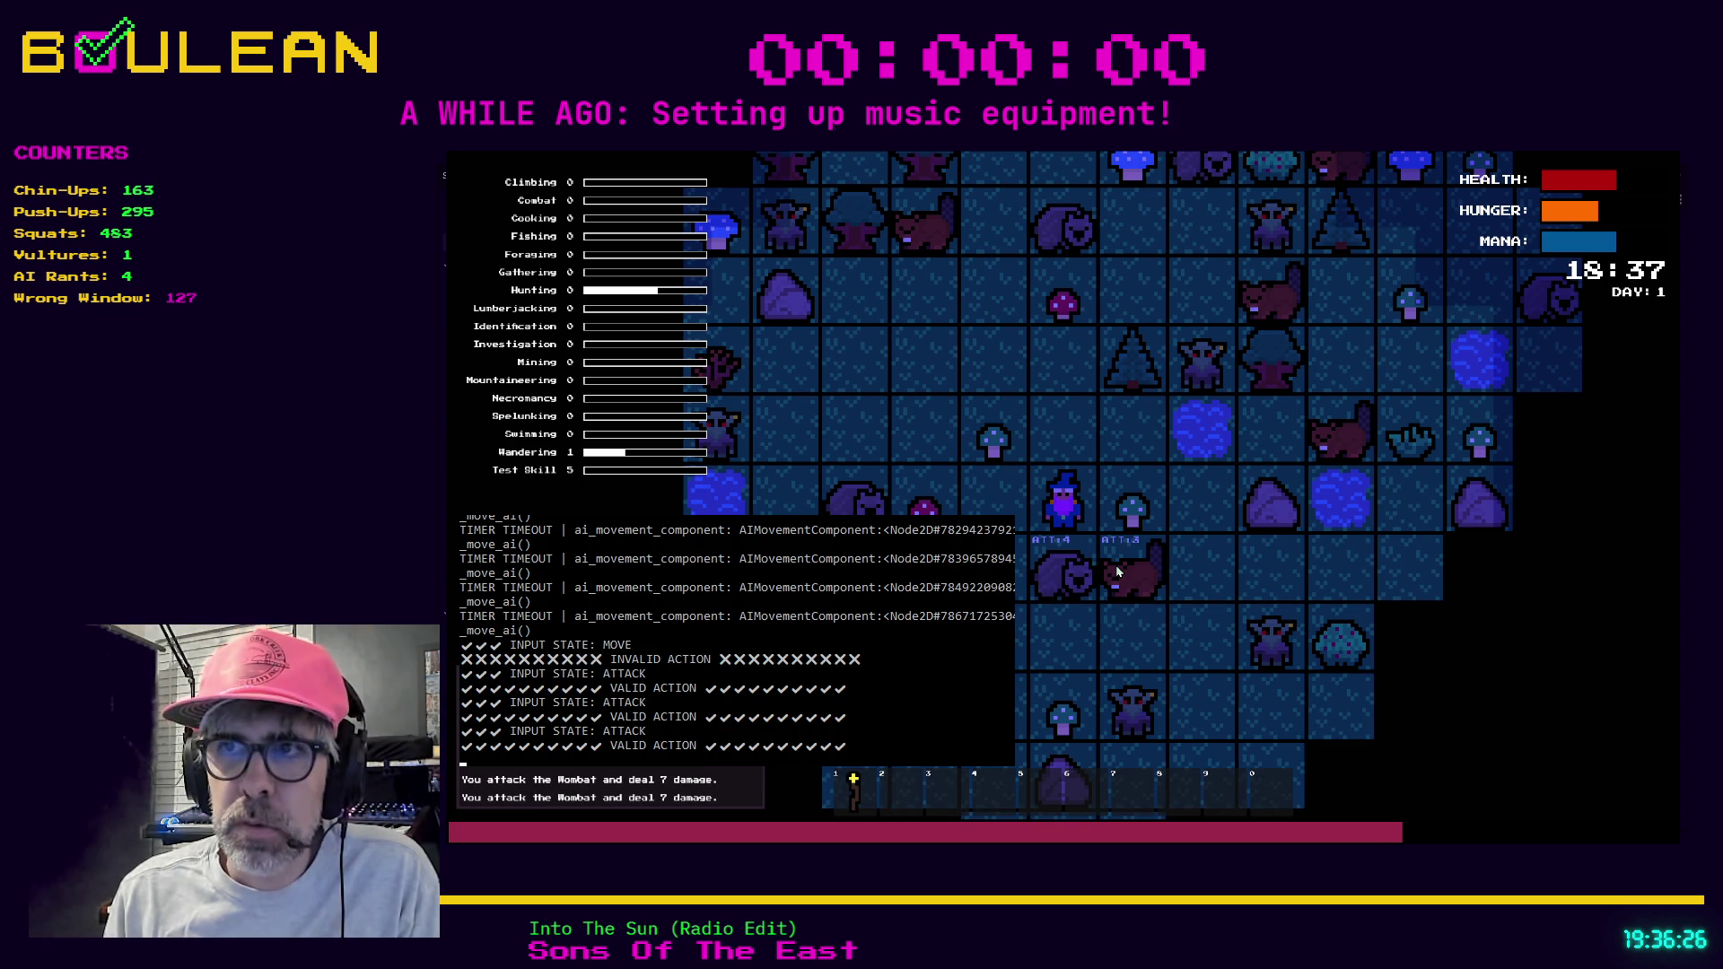
{"action": "key", "text": "a"}
{"action": "key", "text": "Down"}
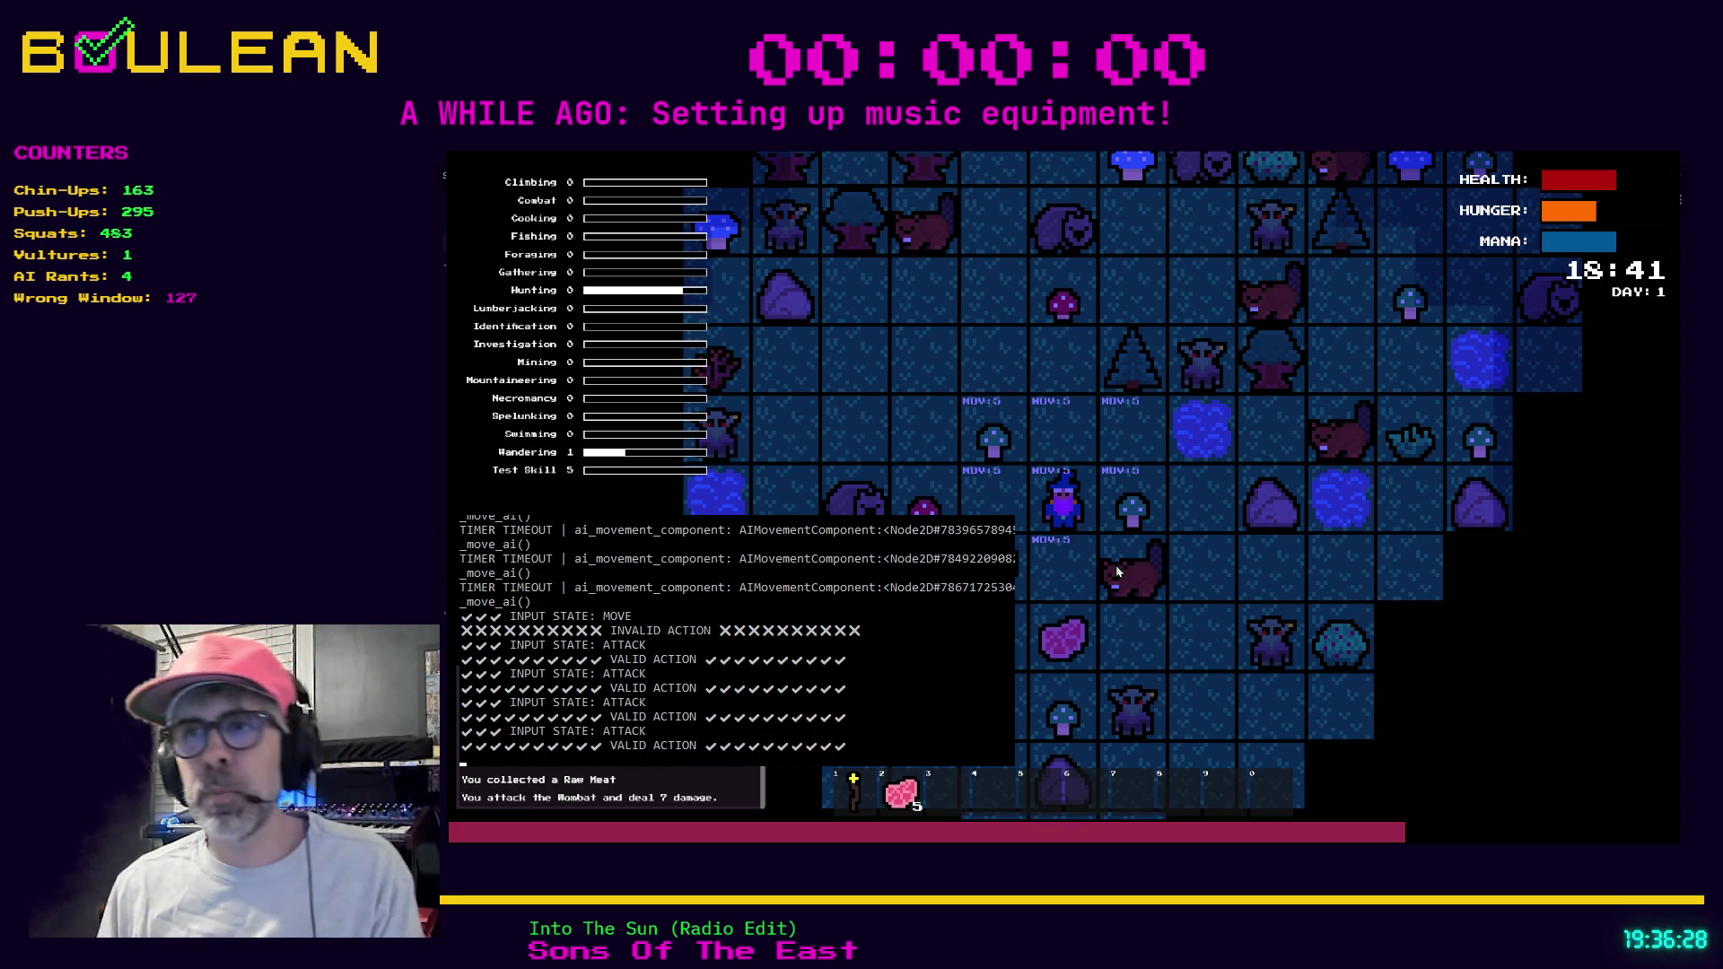
{"action": "key", "text": "Escape"}
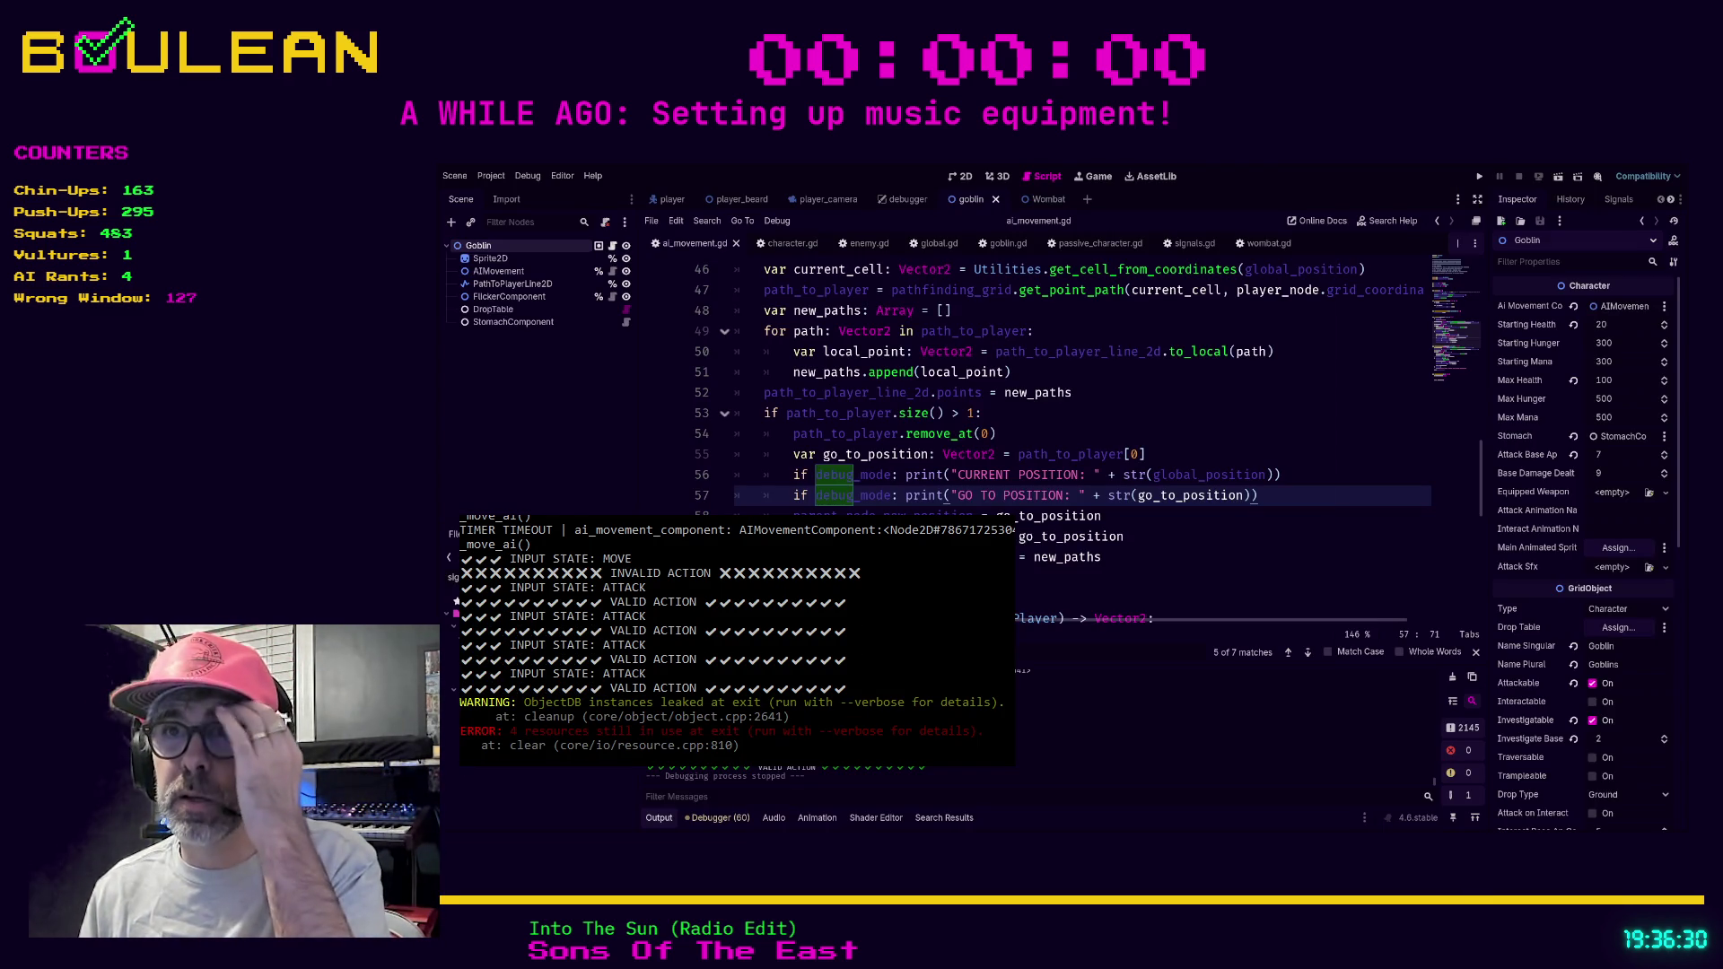
After line 60, add 'else:' with a debug_mode print of path_to_player.size(), then run the game.
{"action": "scroll", "coordinate": [1077, 440], "scroll_direction": "up", "scroll_amount": 3}
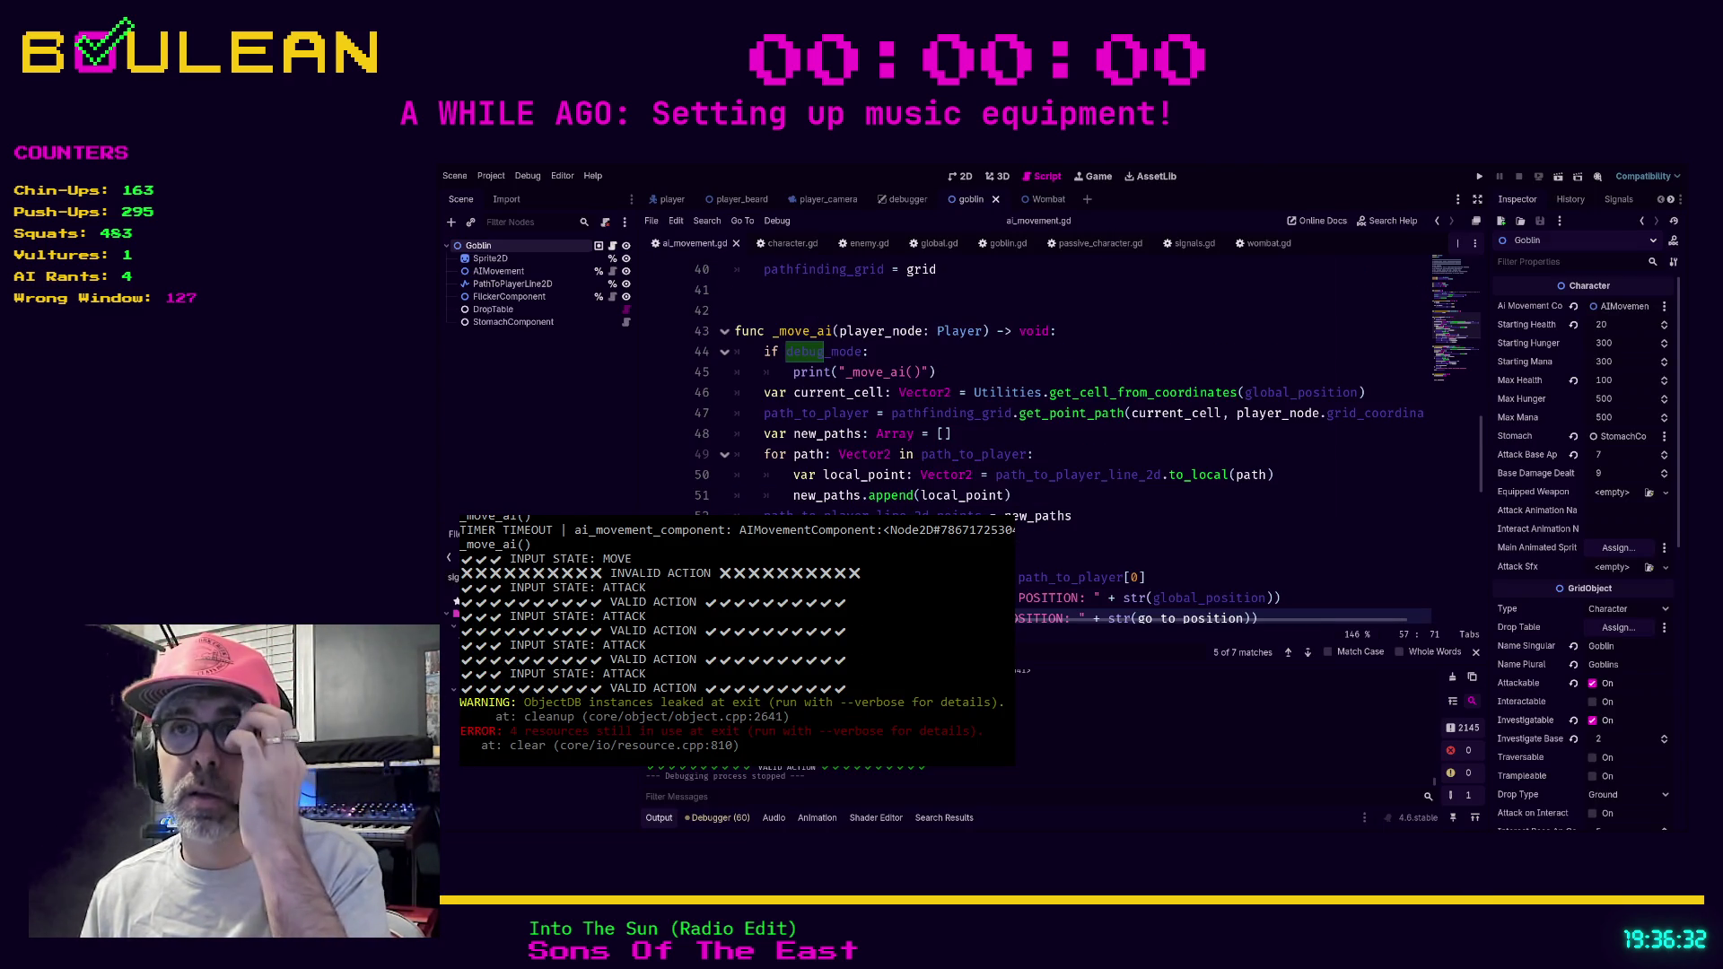
{"action": "scroll", "coordinate": [1077, 386], "scroll_direction": "down", "scroll_amount": 2}
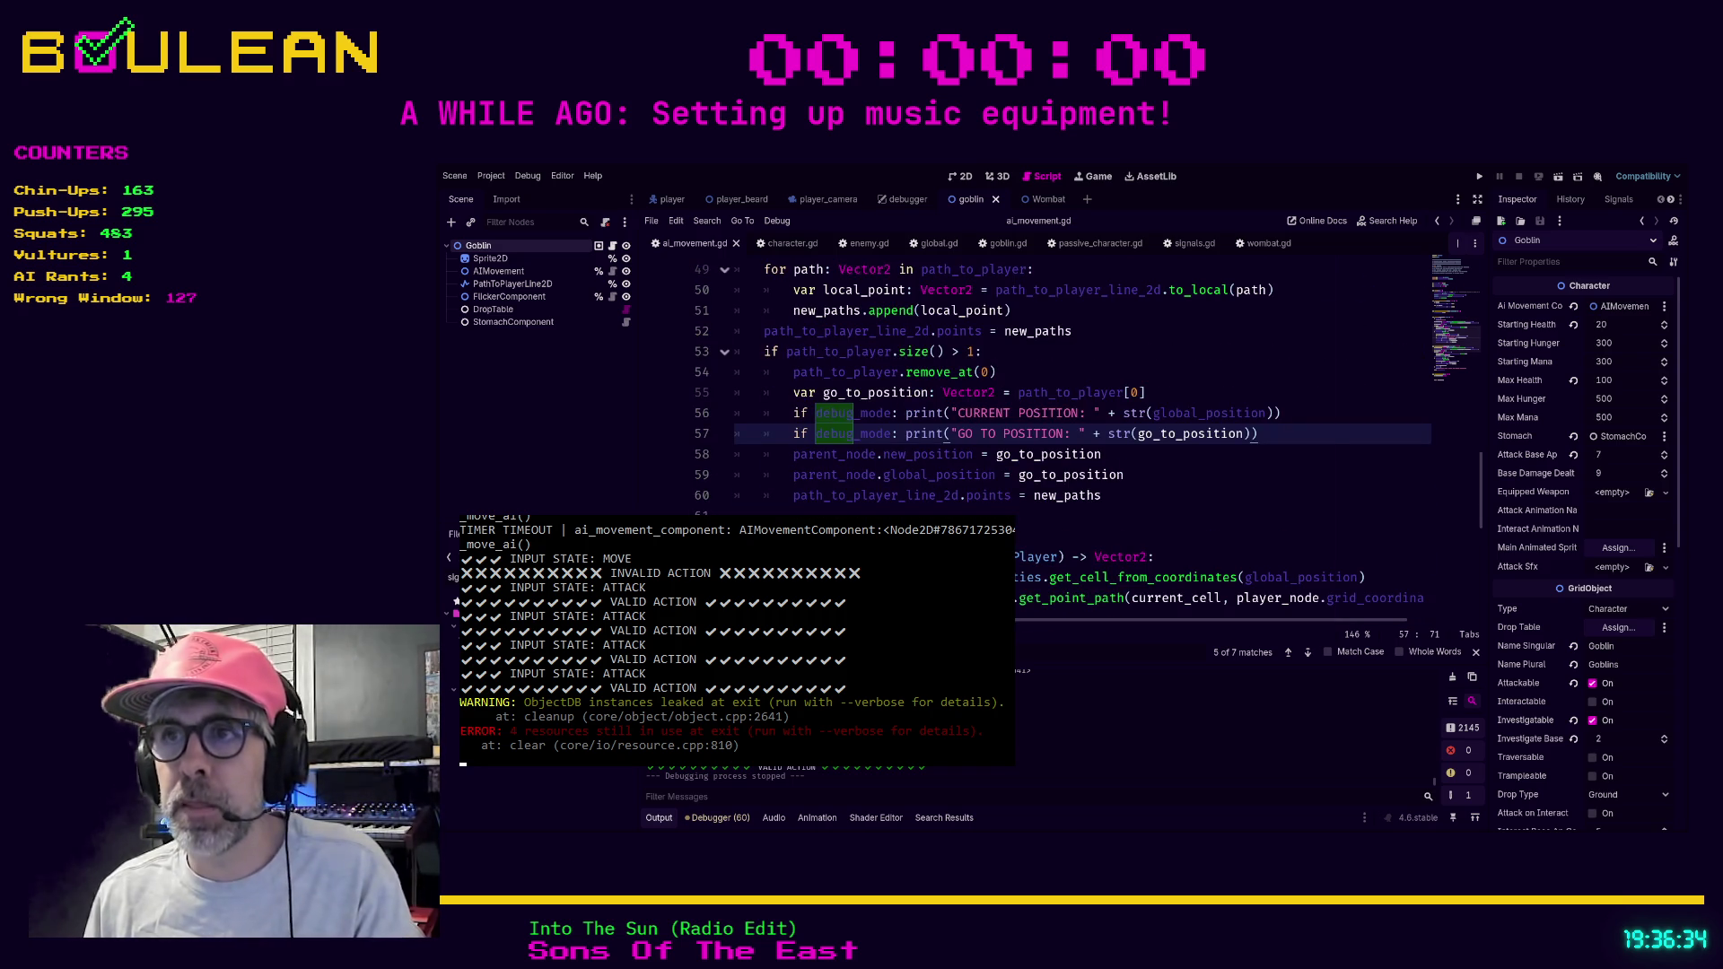
{"action": "left_click", "coordinate": [1159, 496]}
{"action": "key", "text": "Return"}
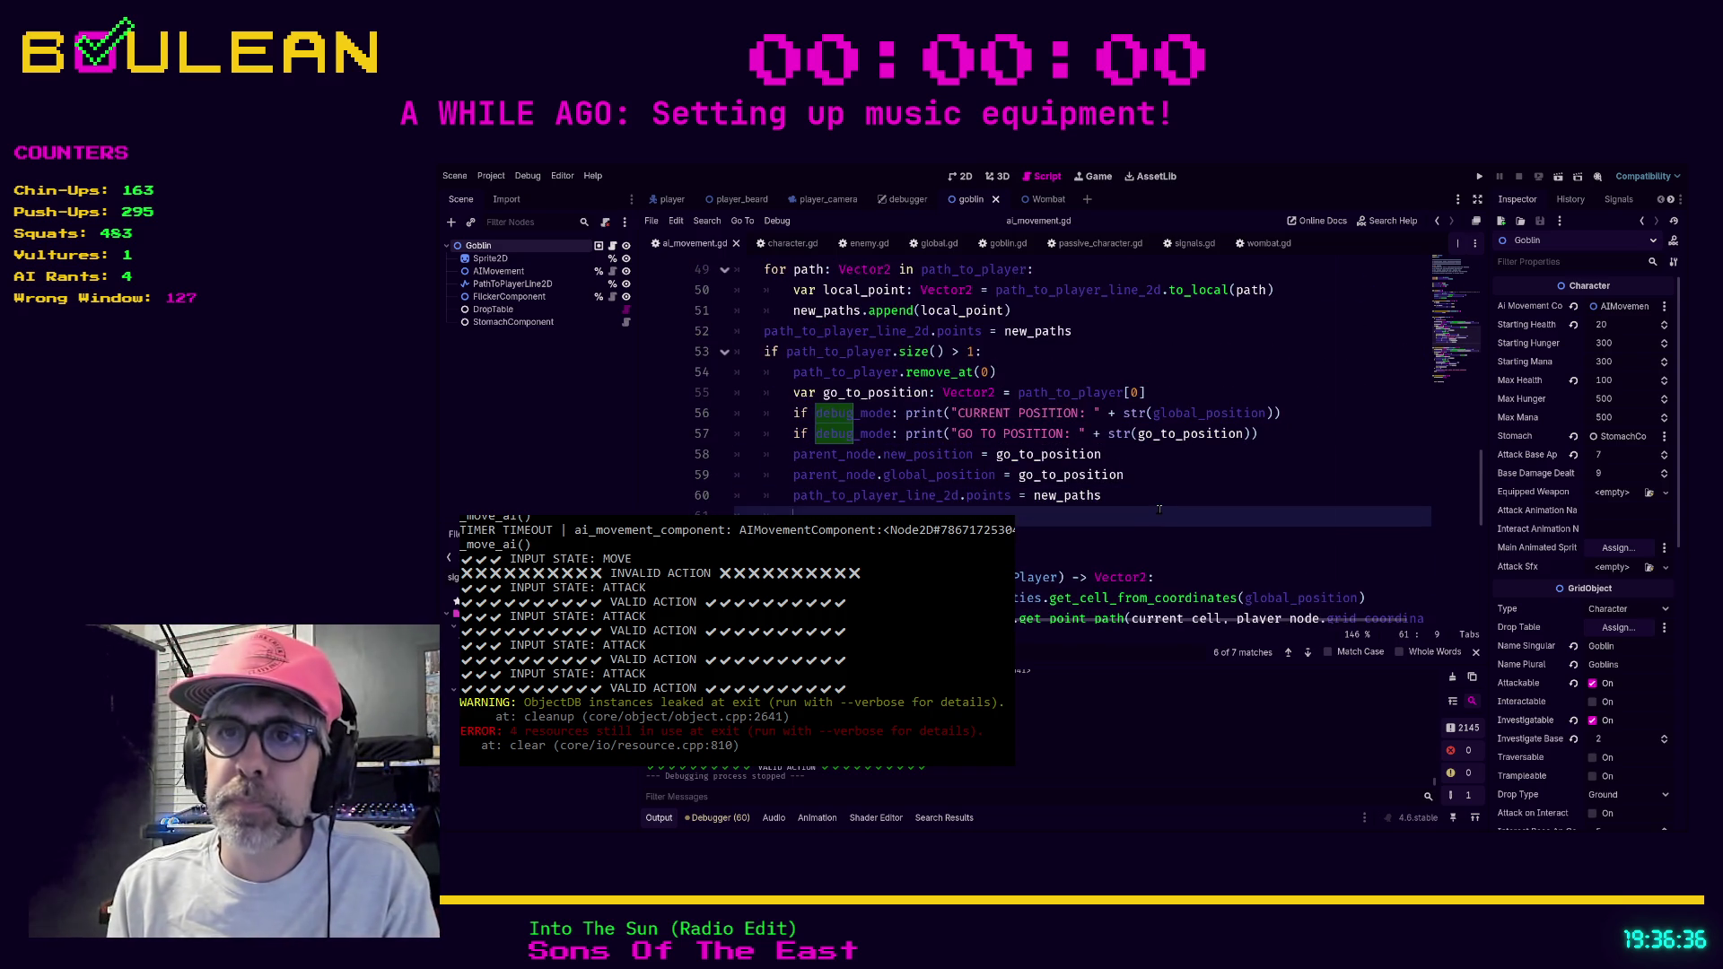
{"action": "key", "text": "BackSpace"}
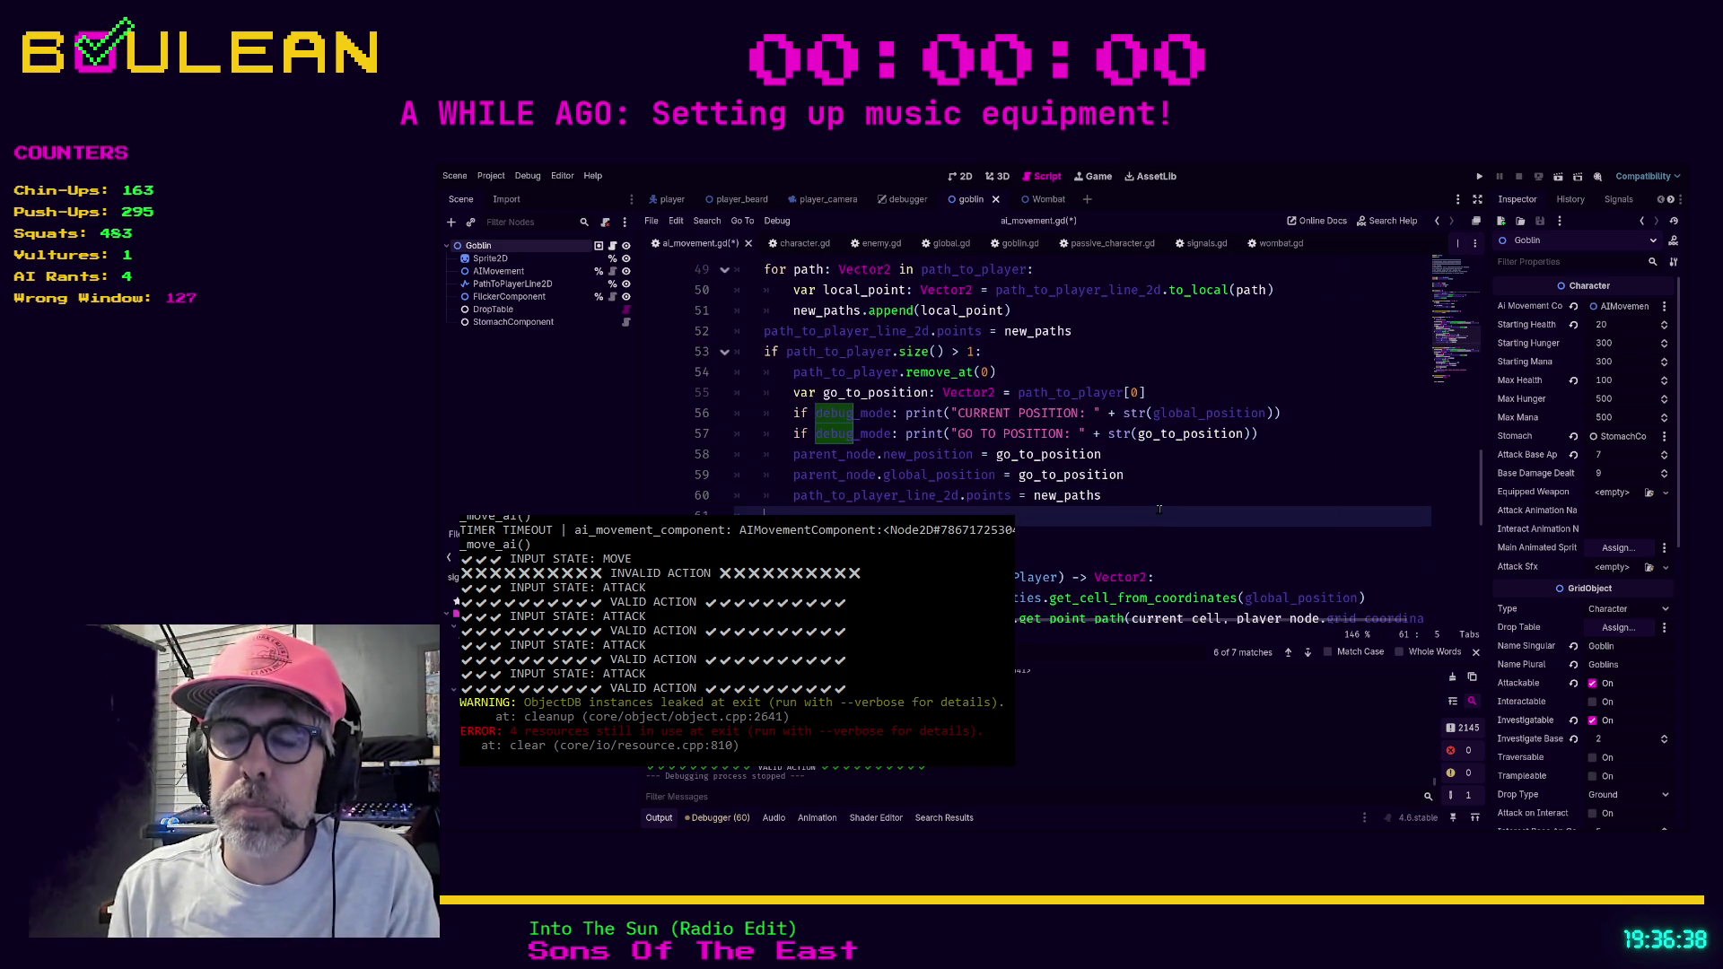
{"action": "type", "text": "else:"}
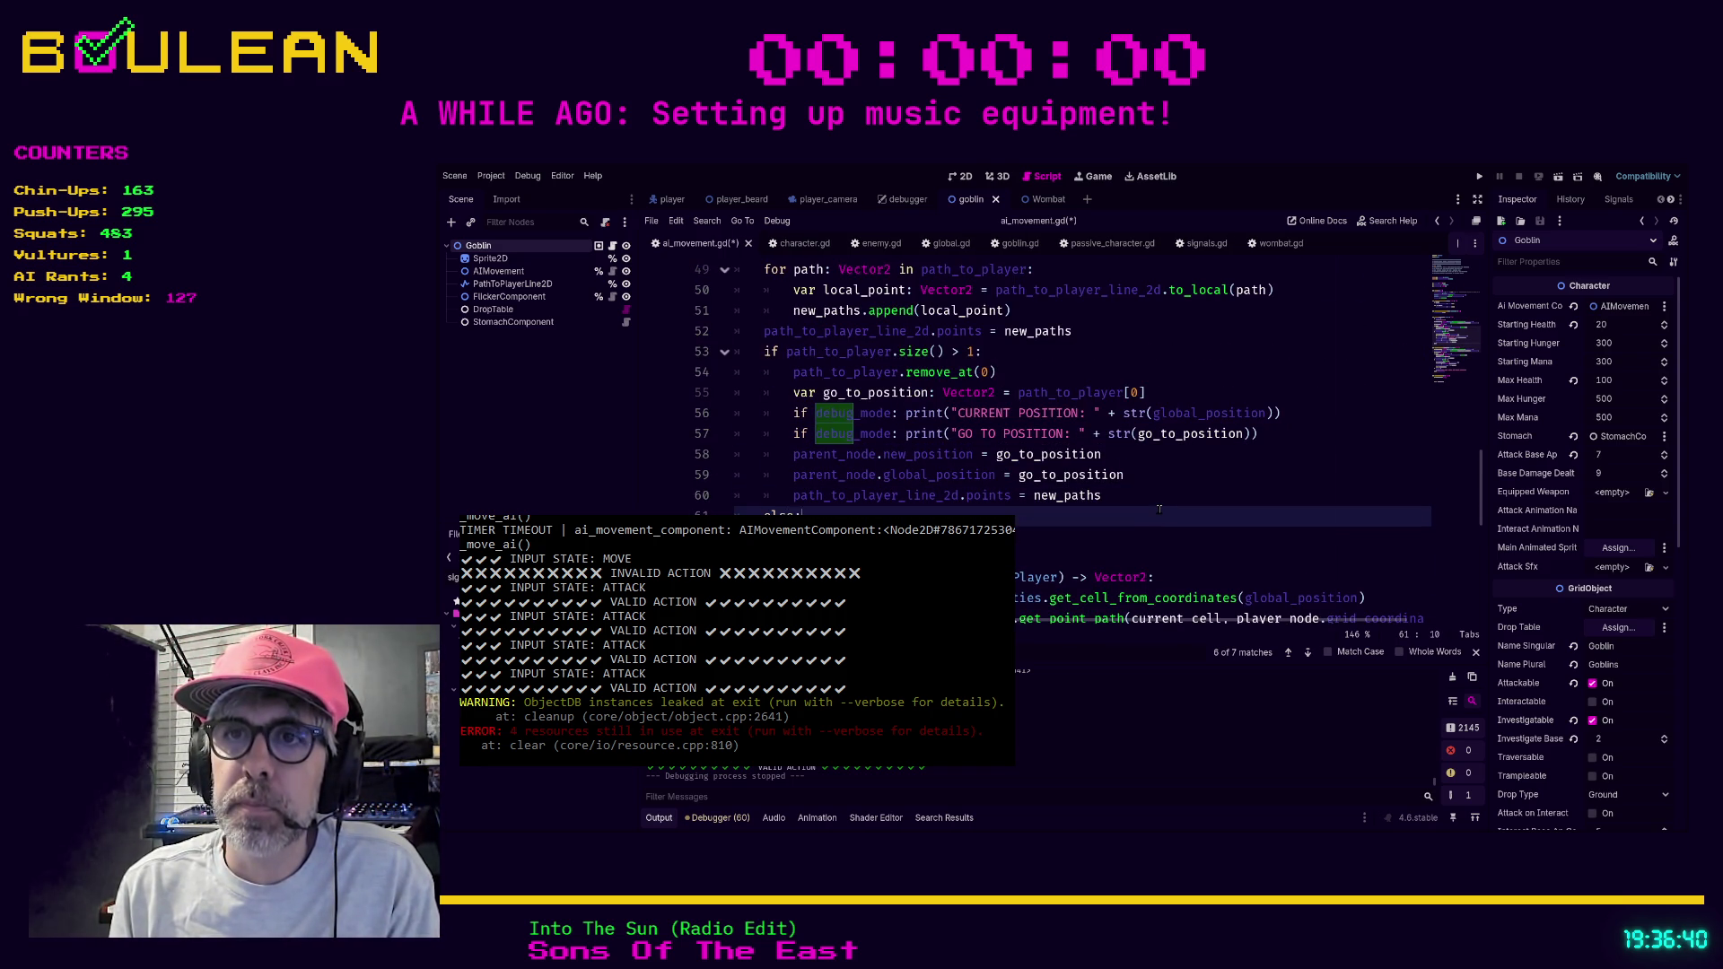
{"action": "key", "text": "Return"}
{"action": "type", "text": "if debug_mode"}
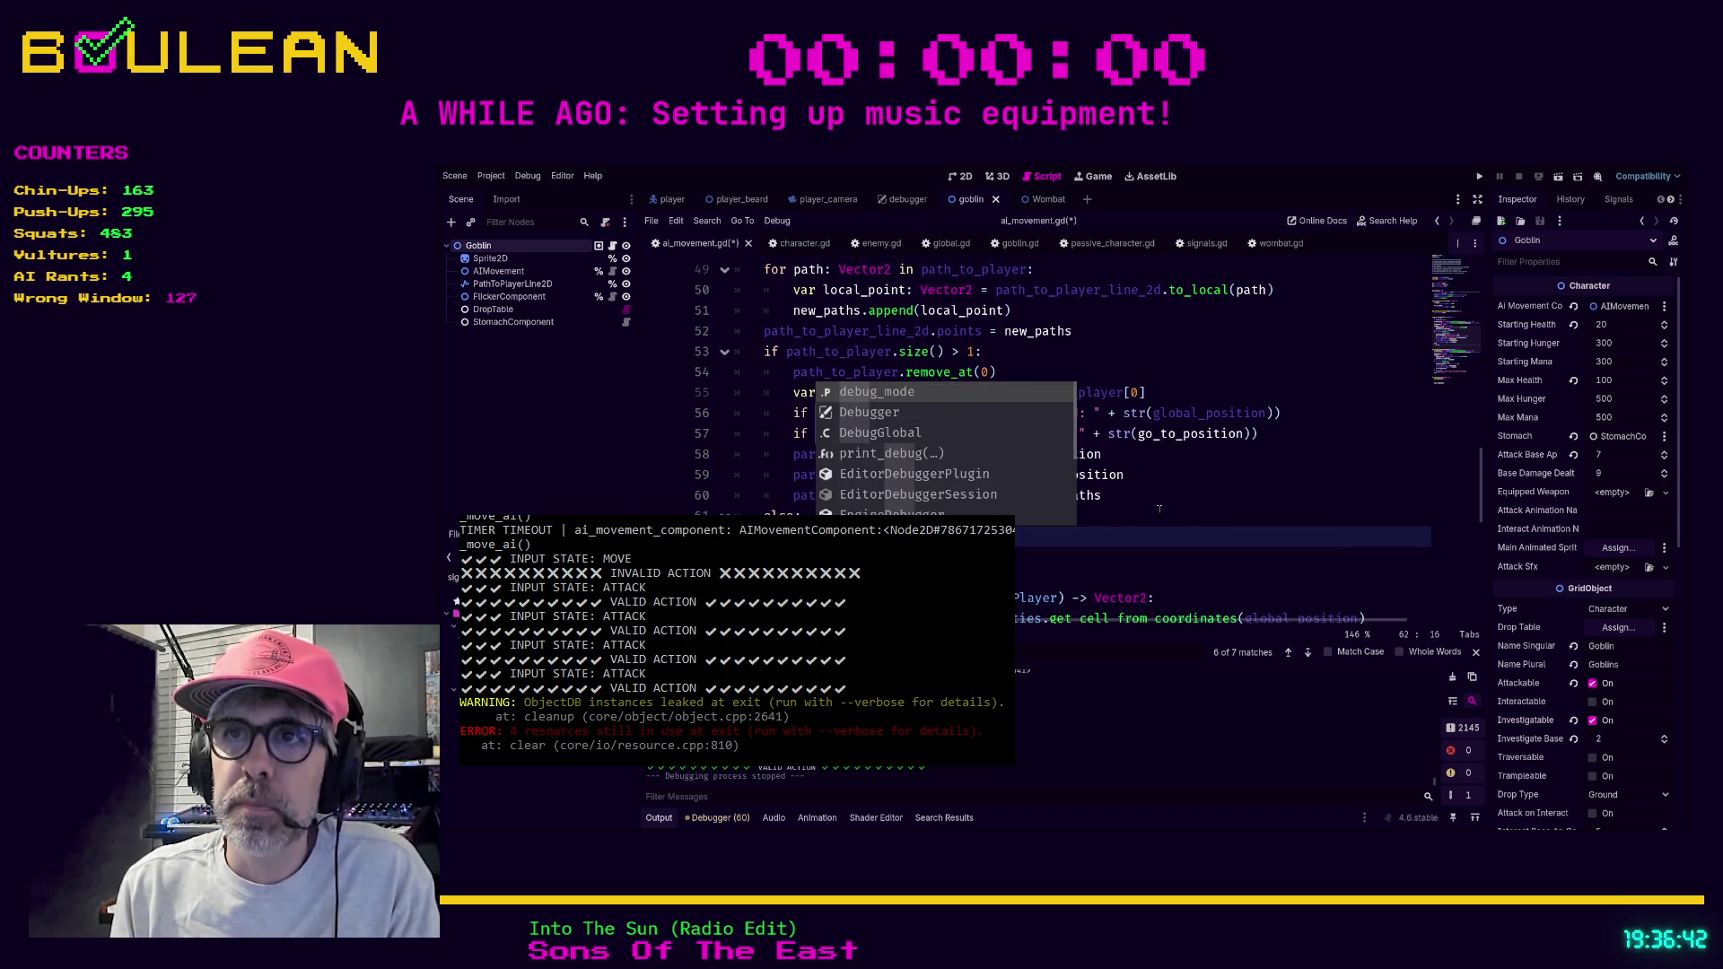
{"action": "type", "text": "("}
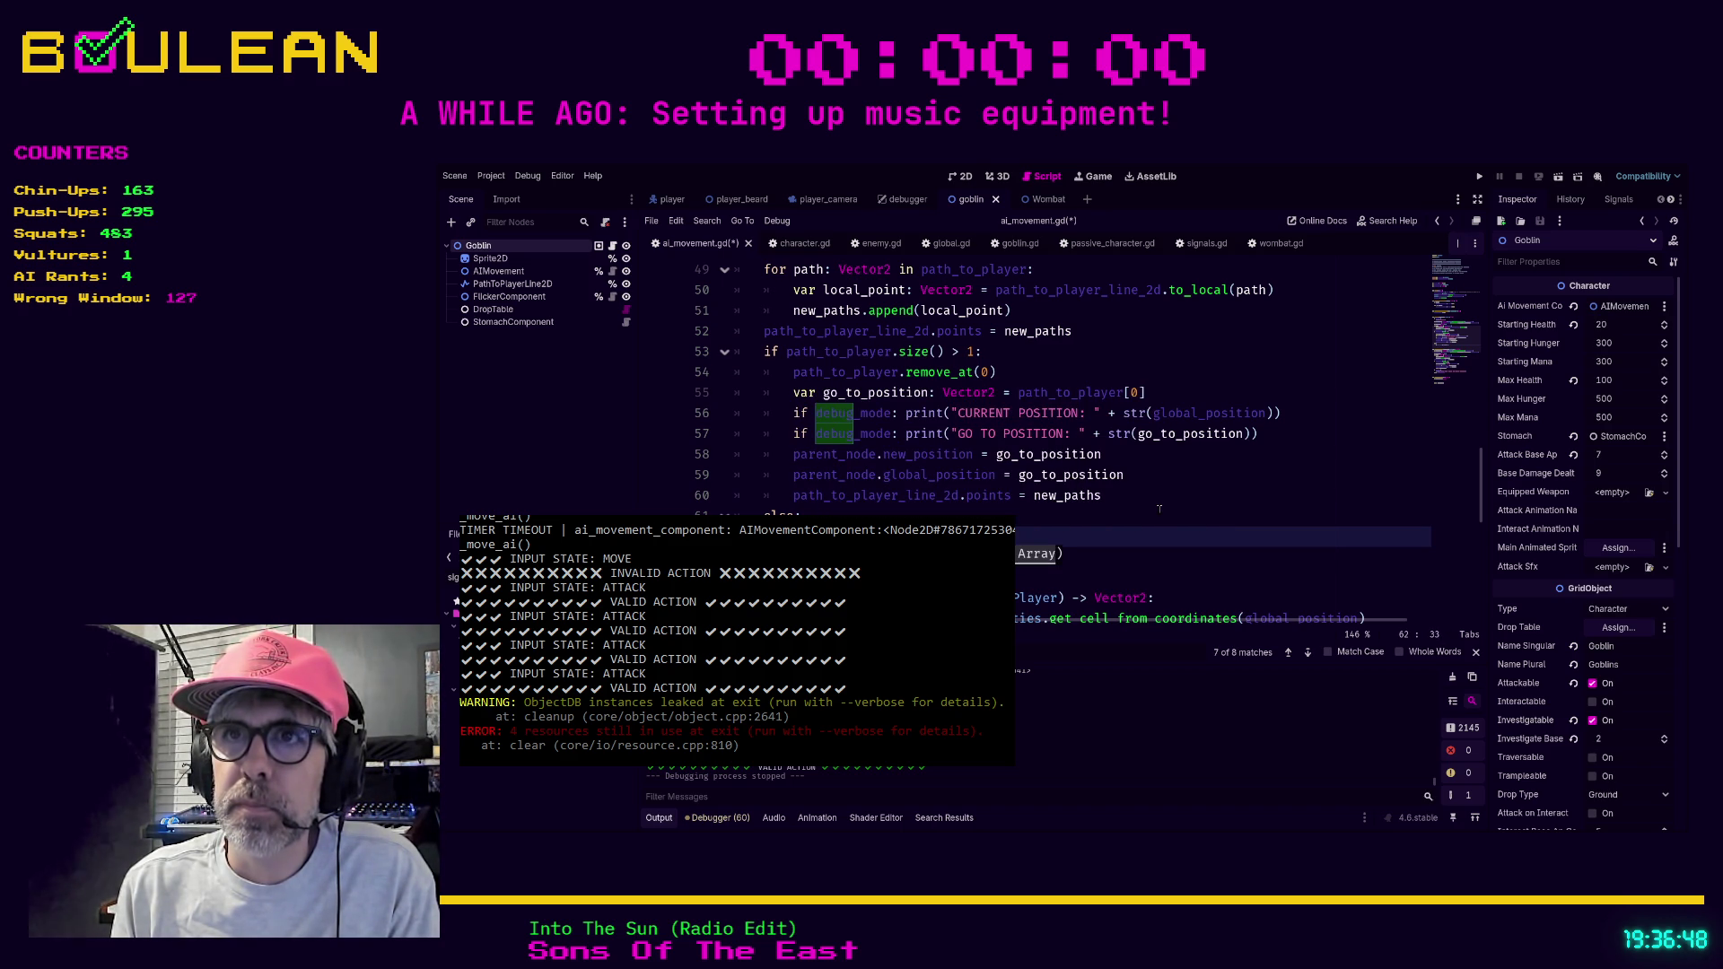
{"action": "type", "text": "_player.size()"}
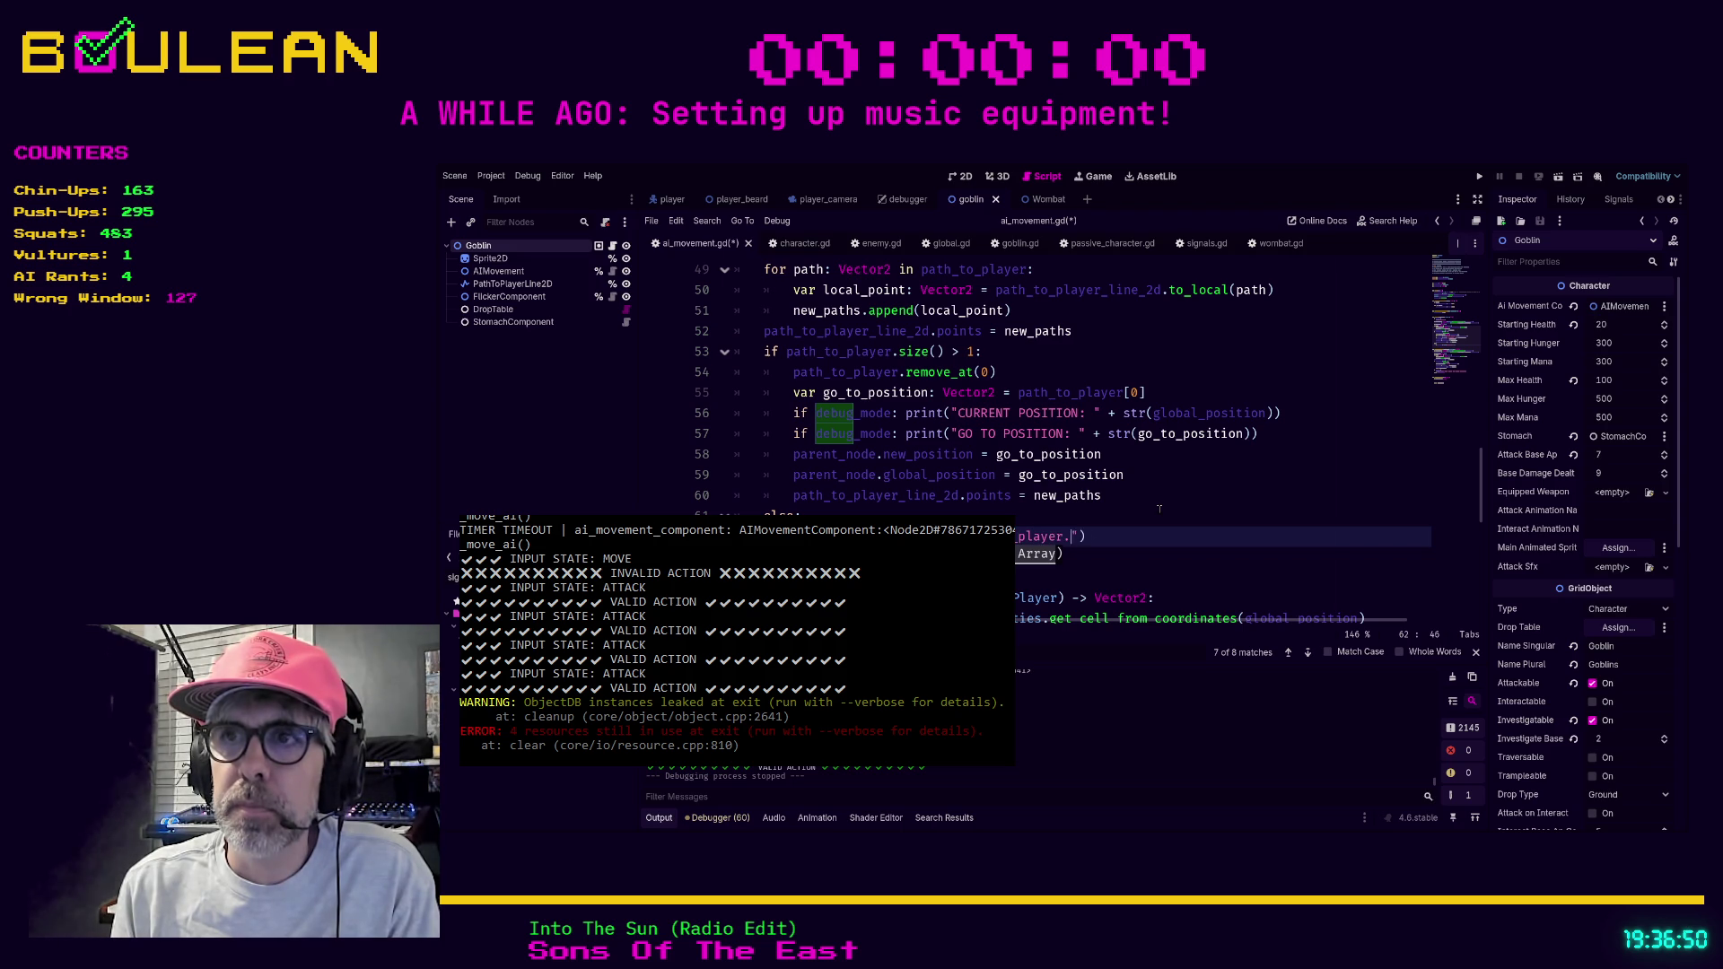
{"action": "type", "text": "\""}
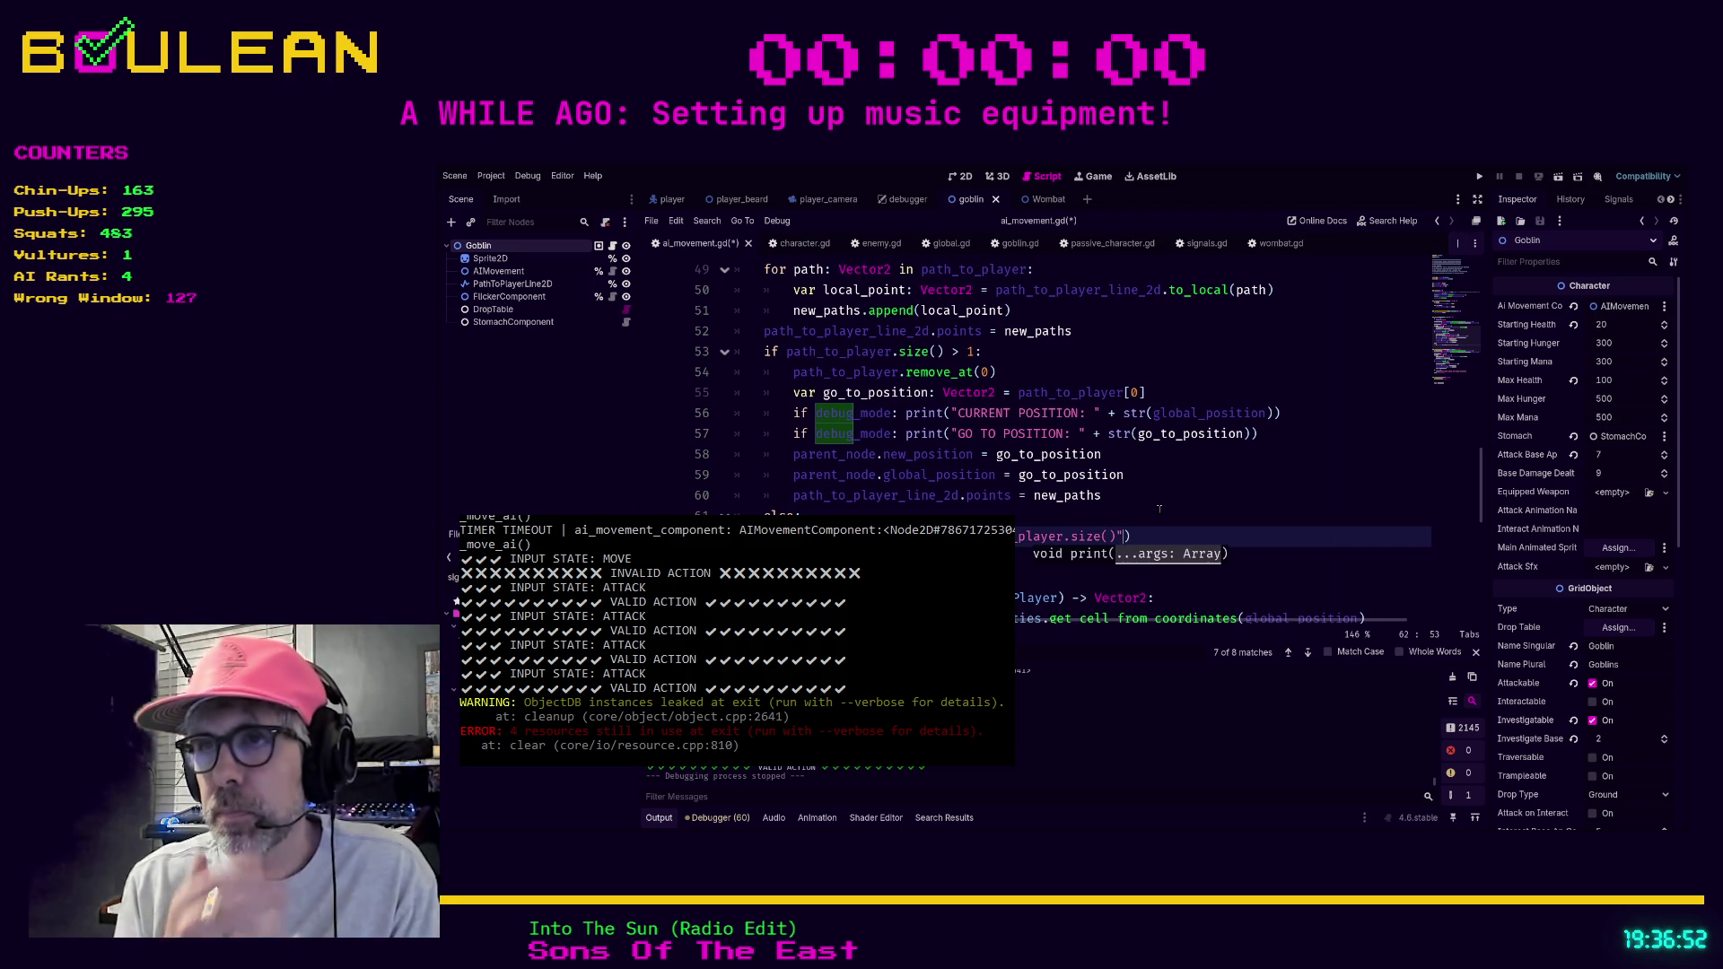
{"action": "type", "text": " + str(pa"}
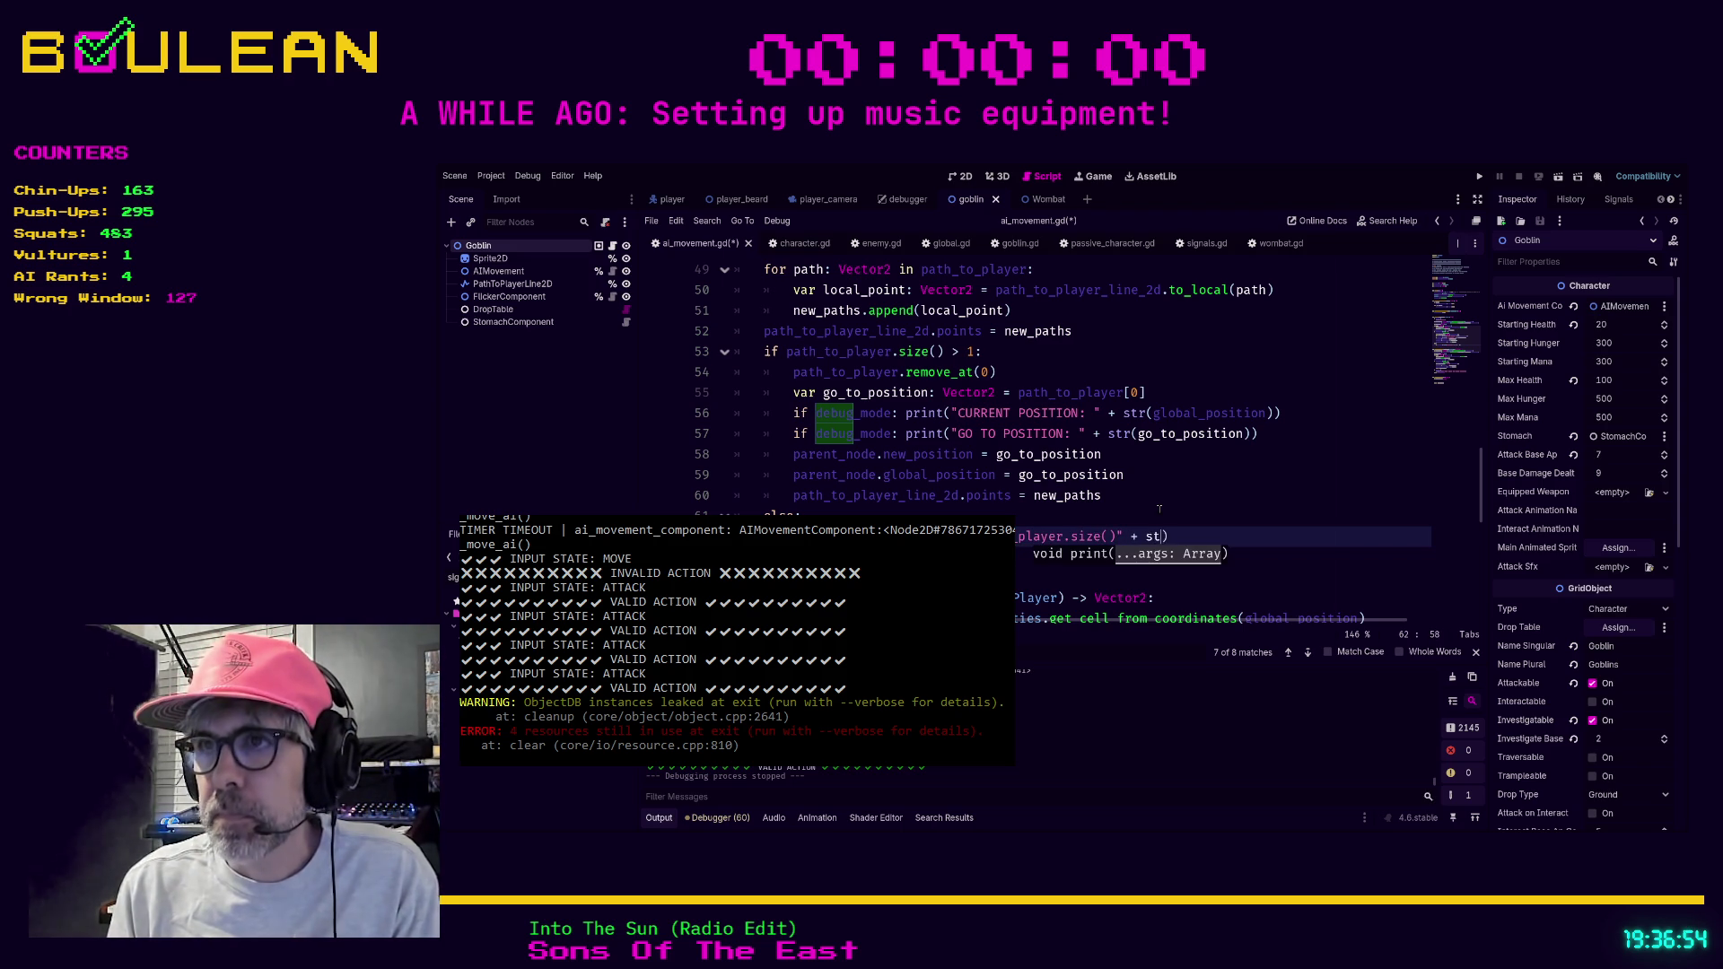
{"action": "type", "text": "th"}
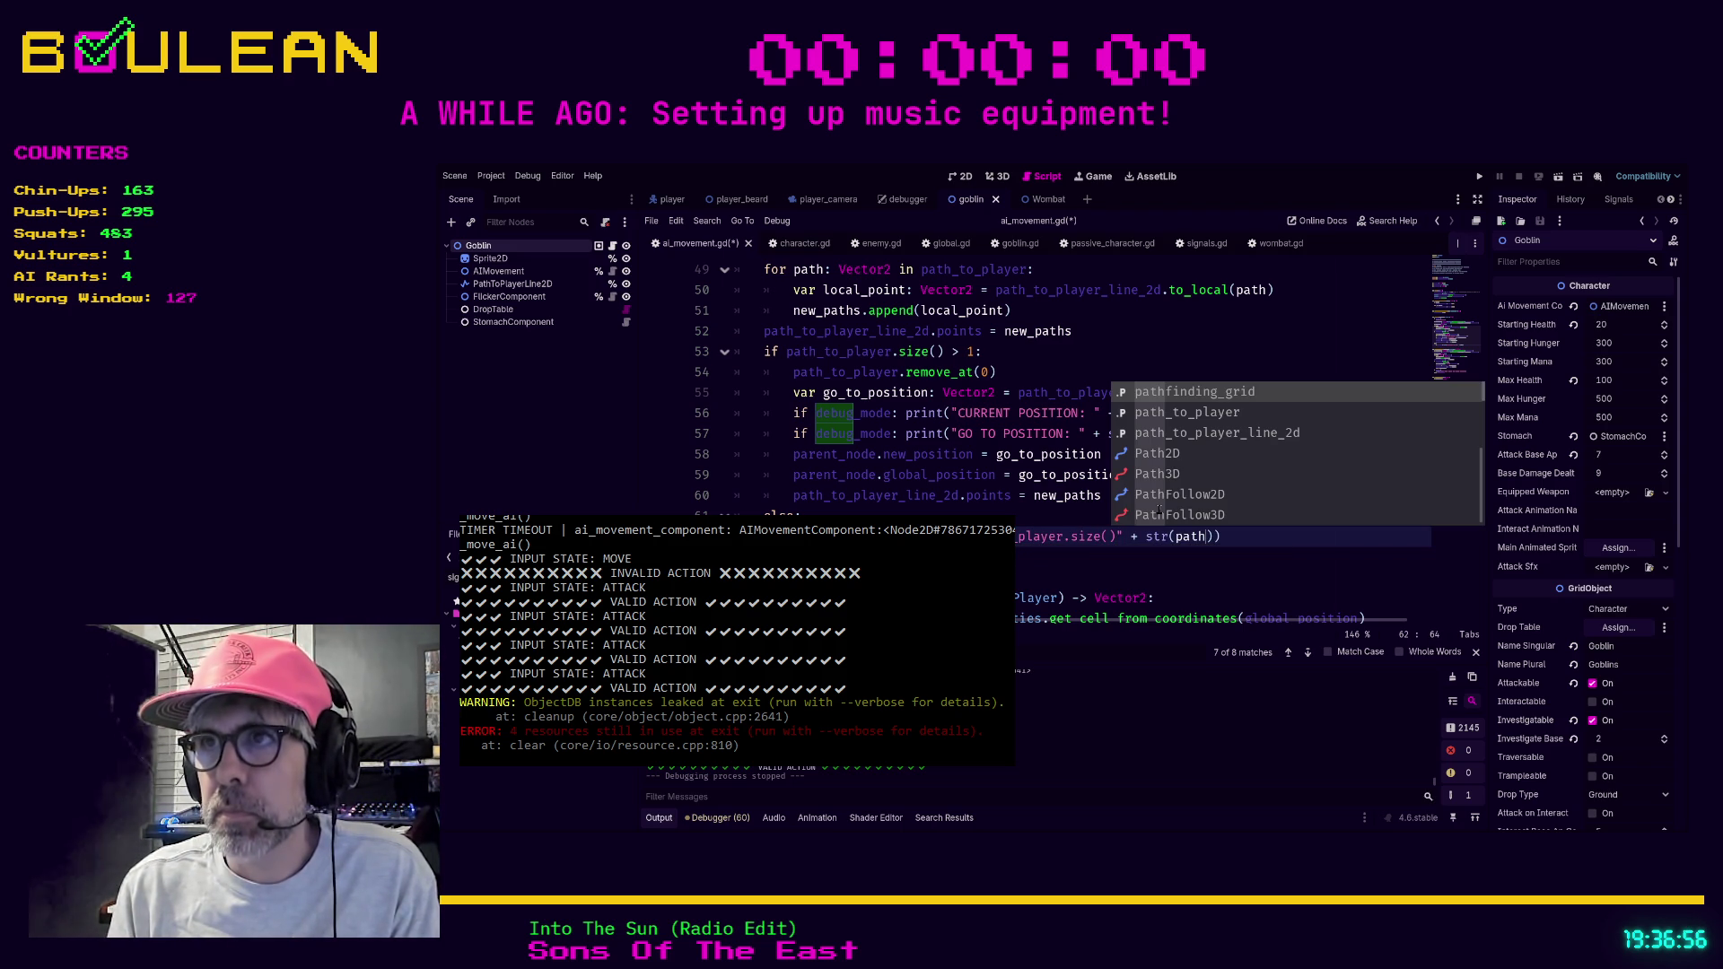
{"action": "type", "text": "_to_player."}
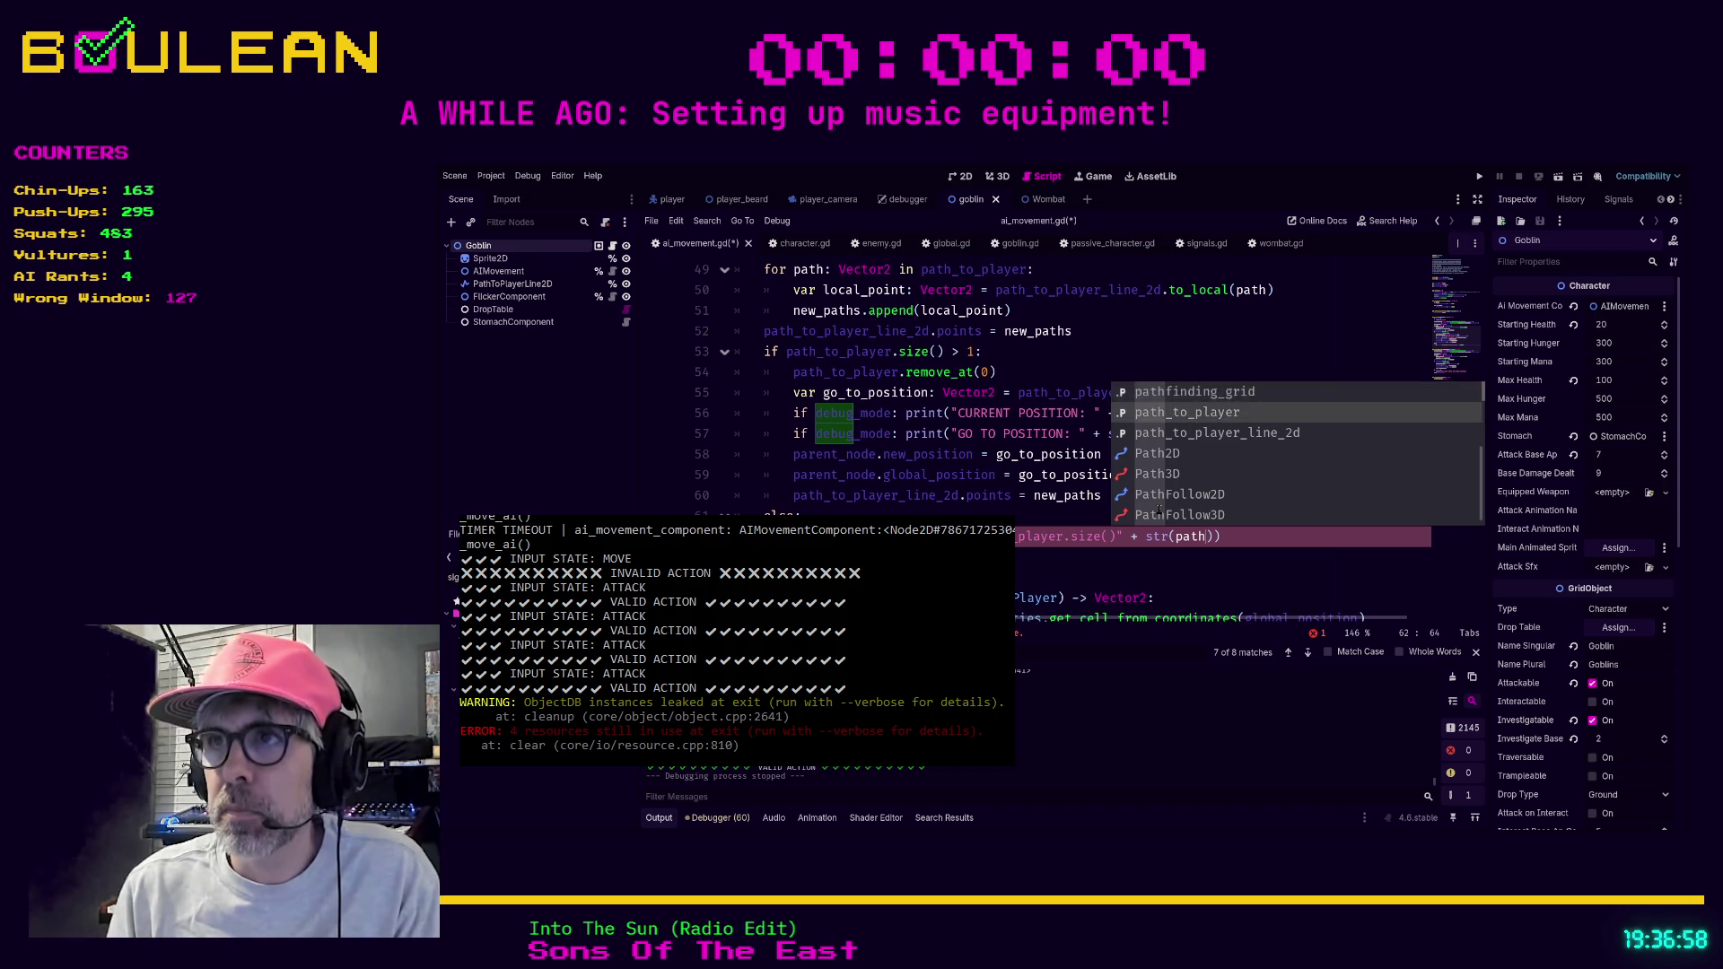
{"action": "type", "text": "size("}
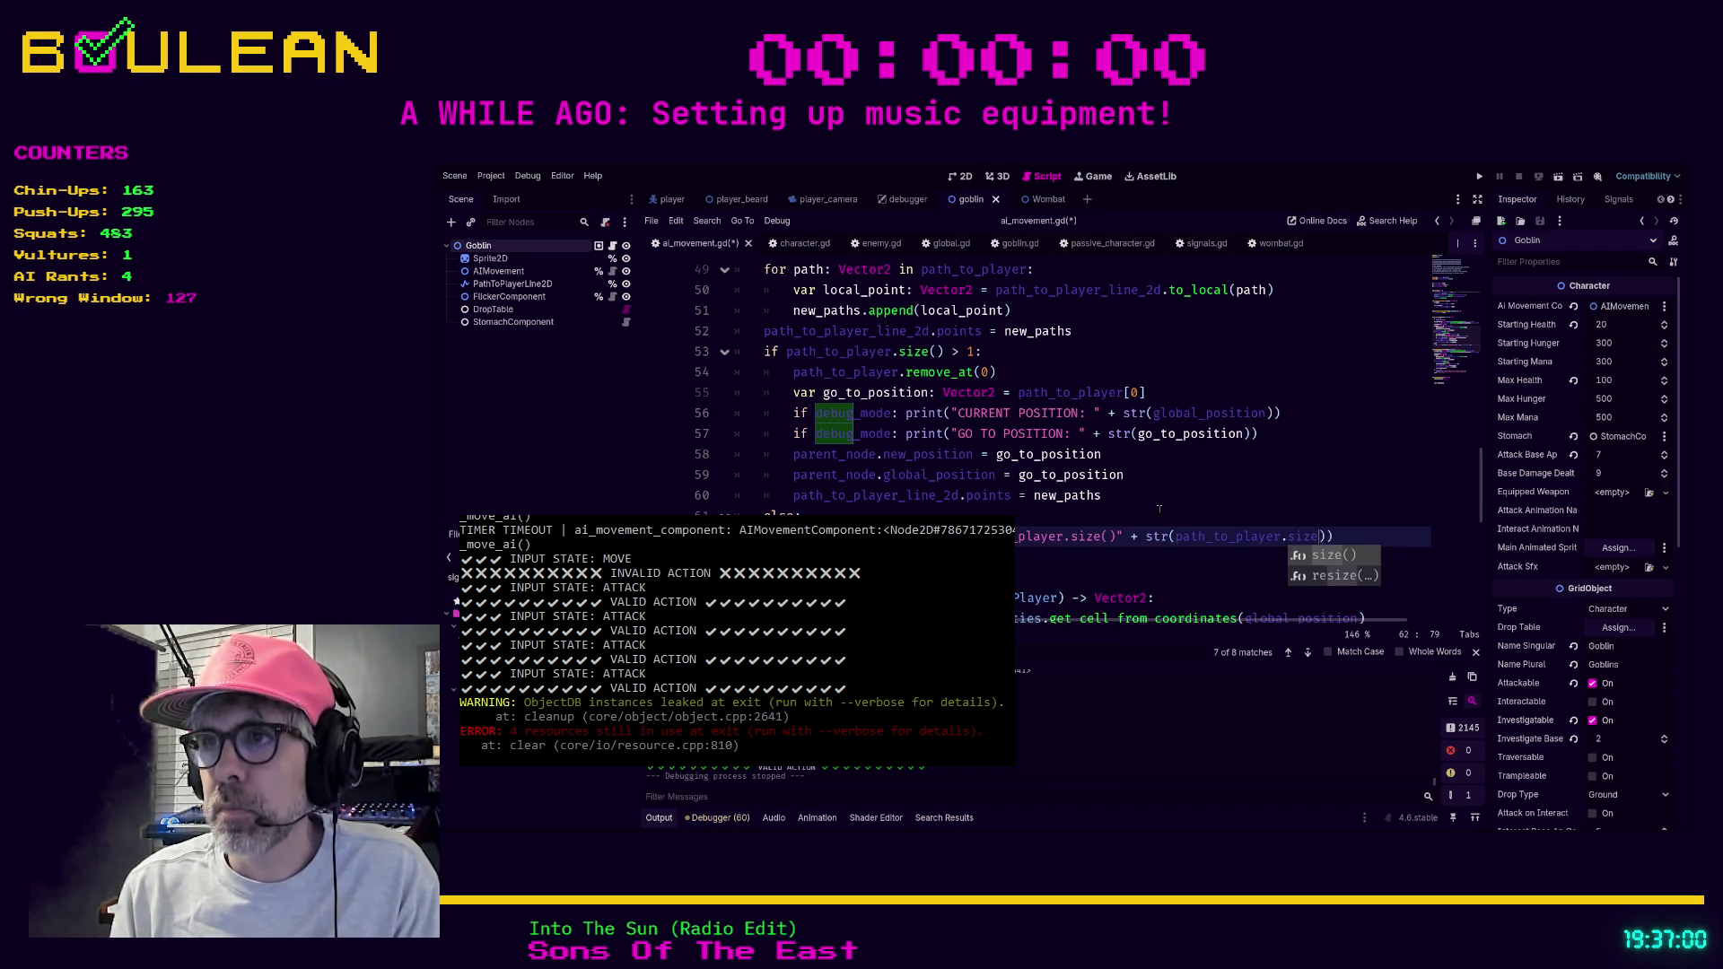
{"action": "key", "text": "F5"}
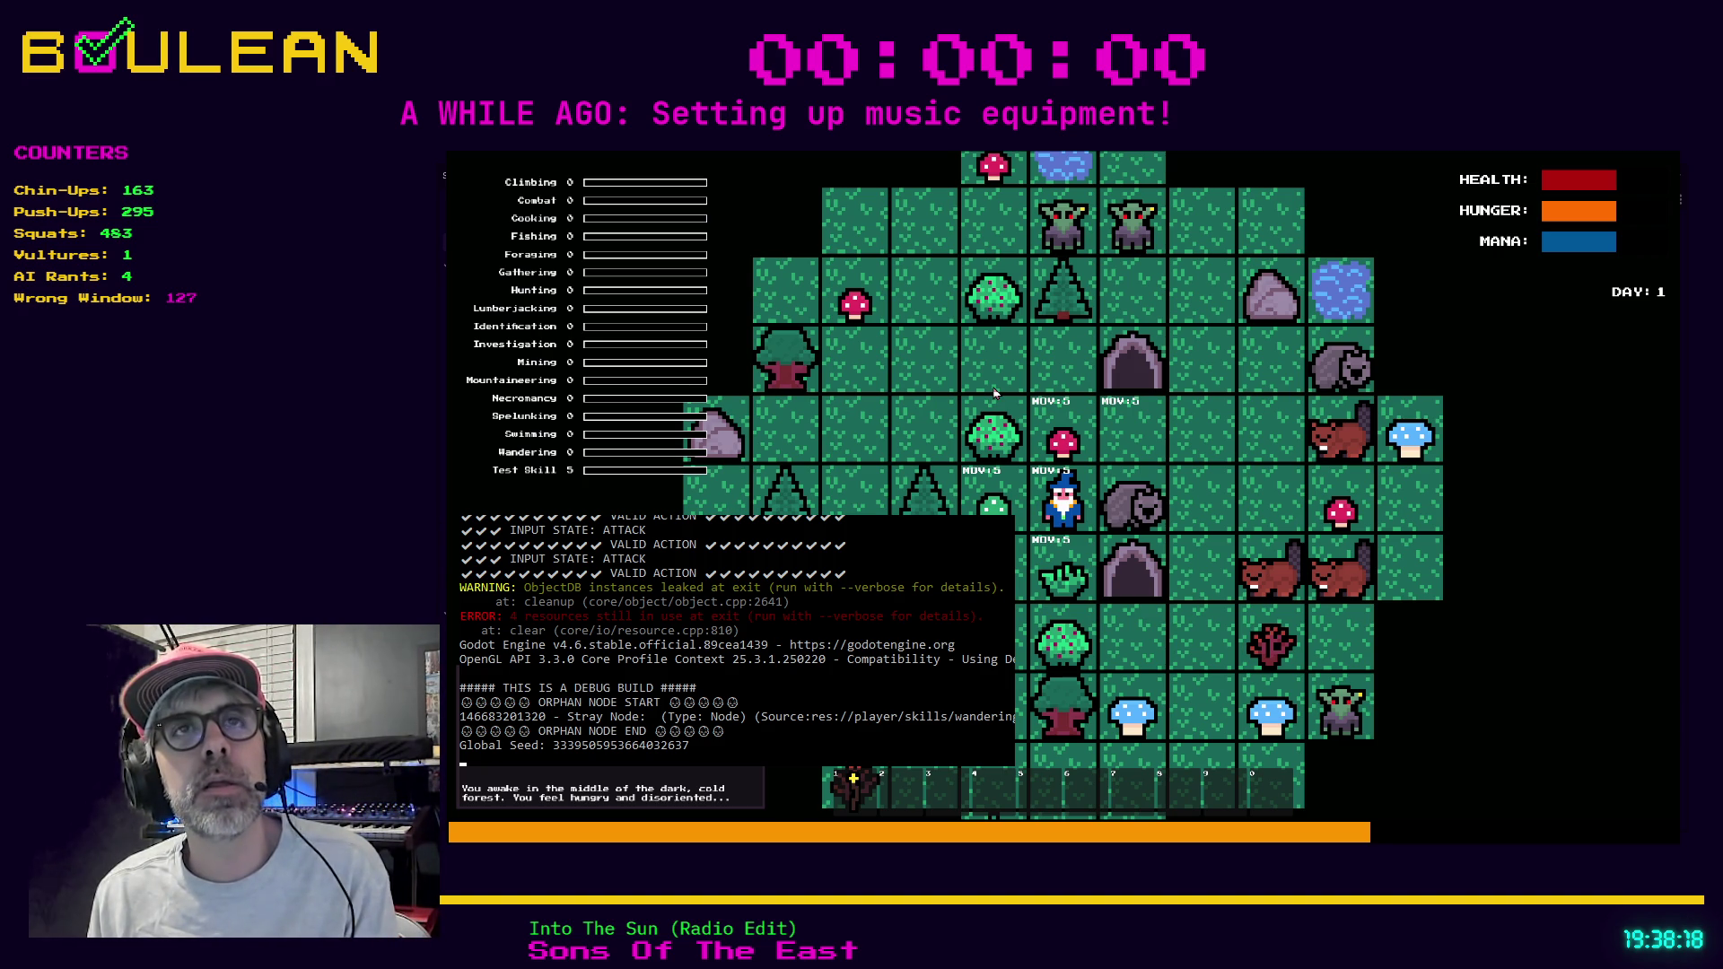
Close the running game to get back to the AI movement script.
{"action": "key", "text": "Escape"}
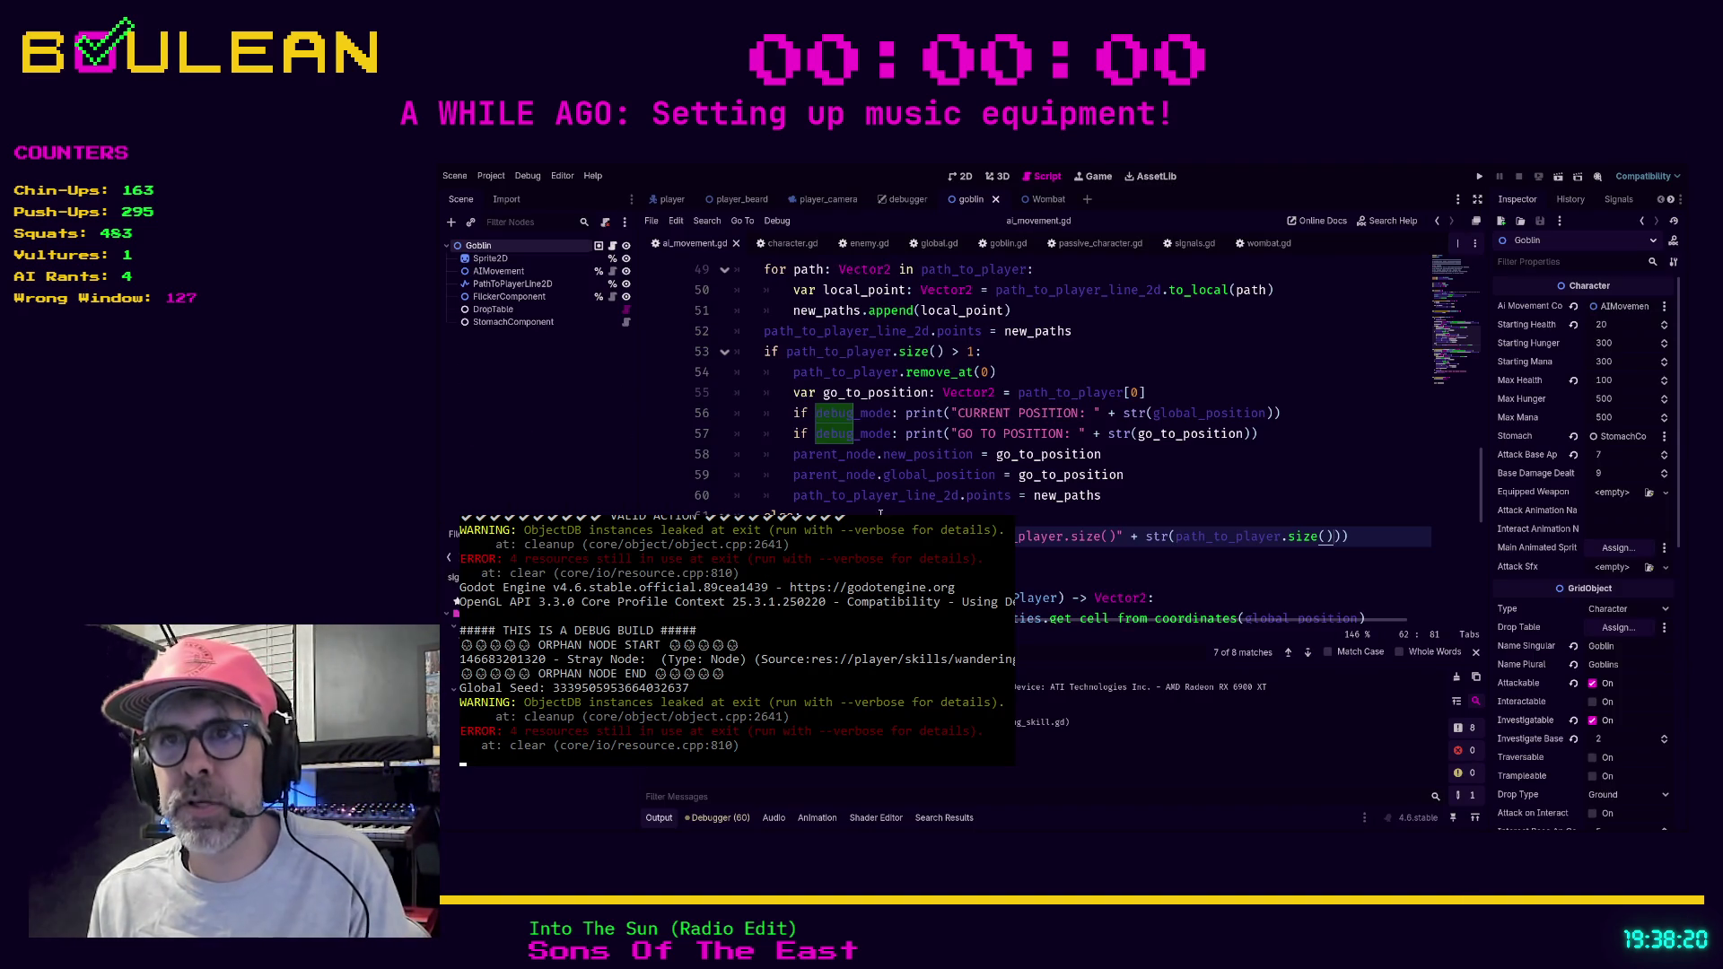
Turn line 62's print into printt, view the printt documentation, and relaunch the game.
{"action": "scroll", "coordinate": [844, 498], "scroll_direction": "up", "scroll_amount": 3}
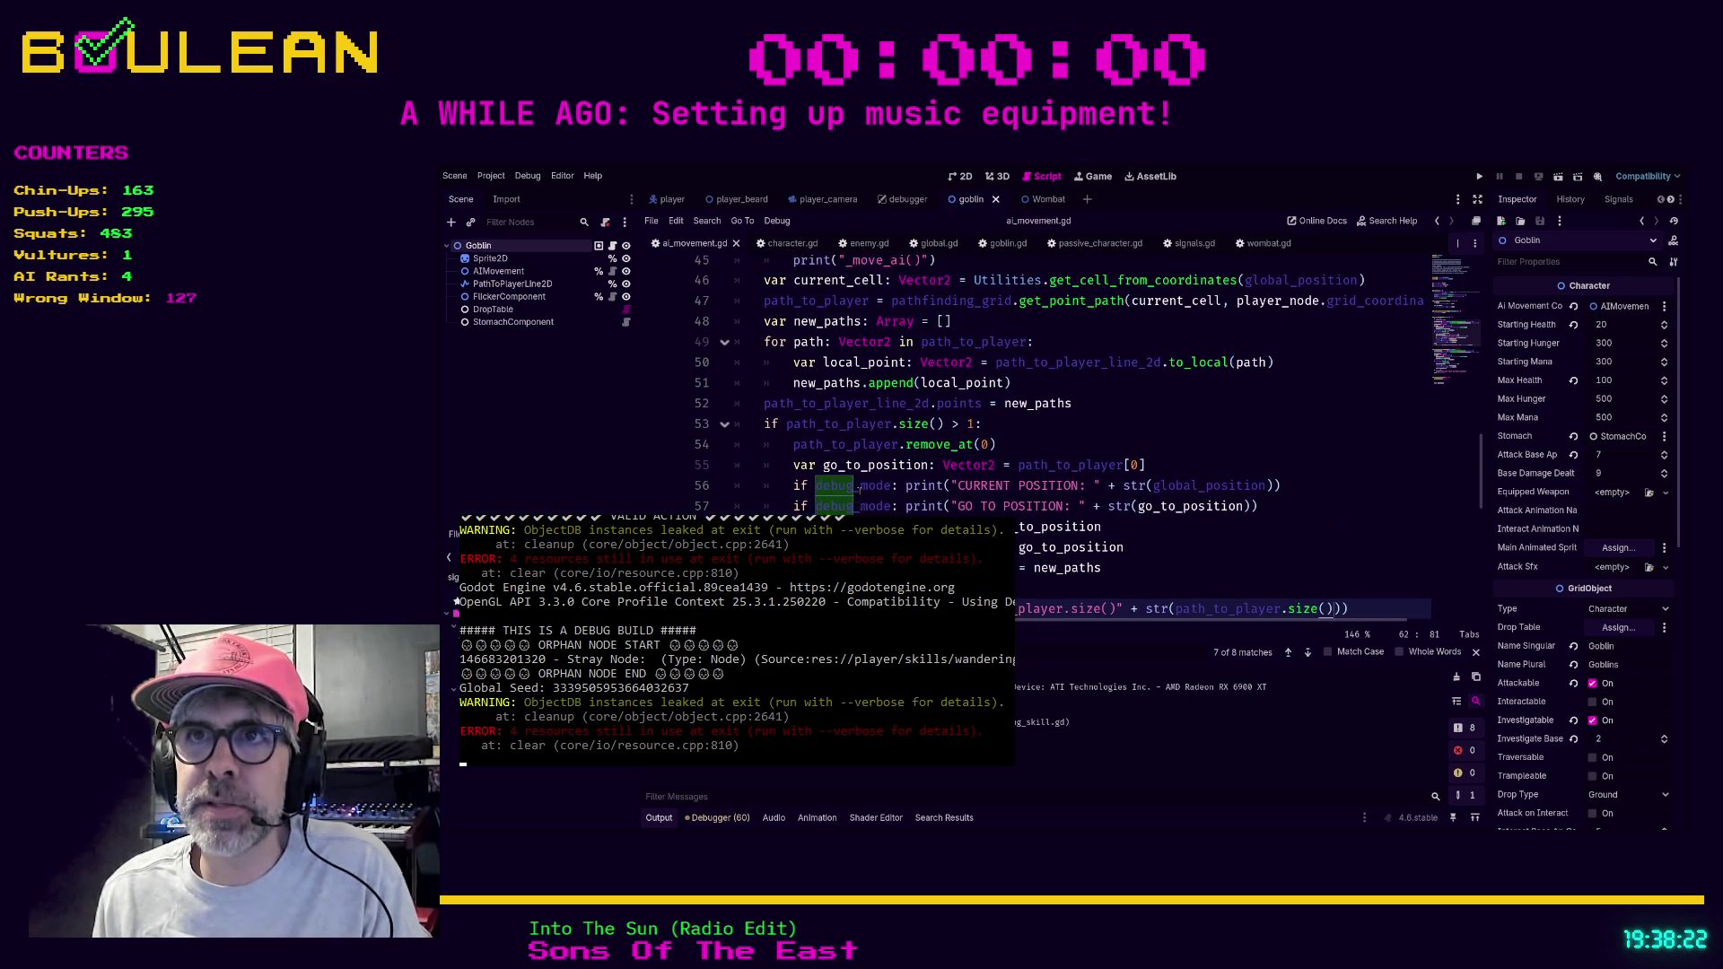
{"action": "scroll", "coordinate": [885, 405], "scroll_direction": "down", "scroll_amount": 4}
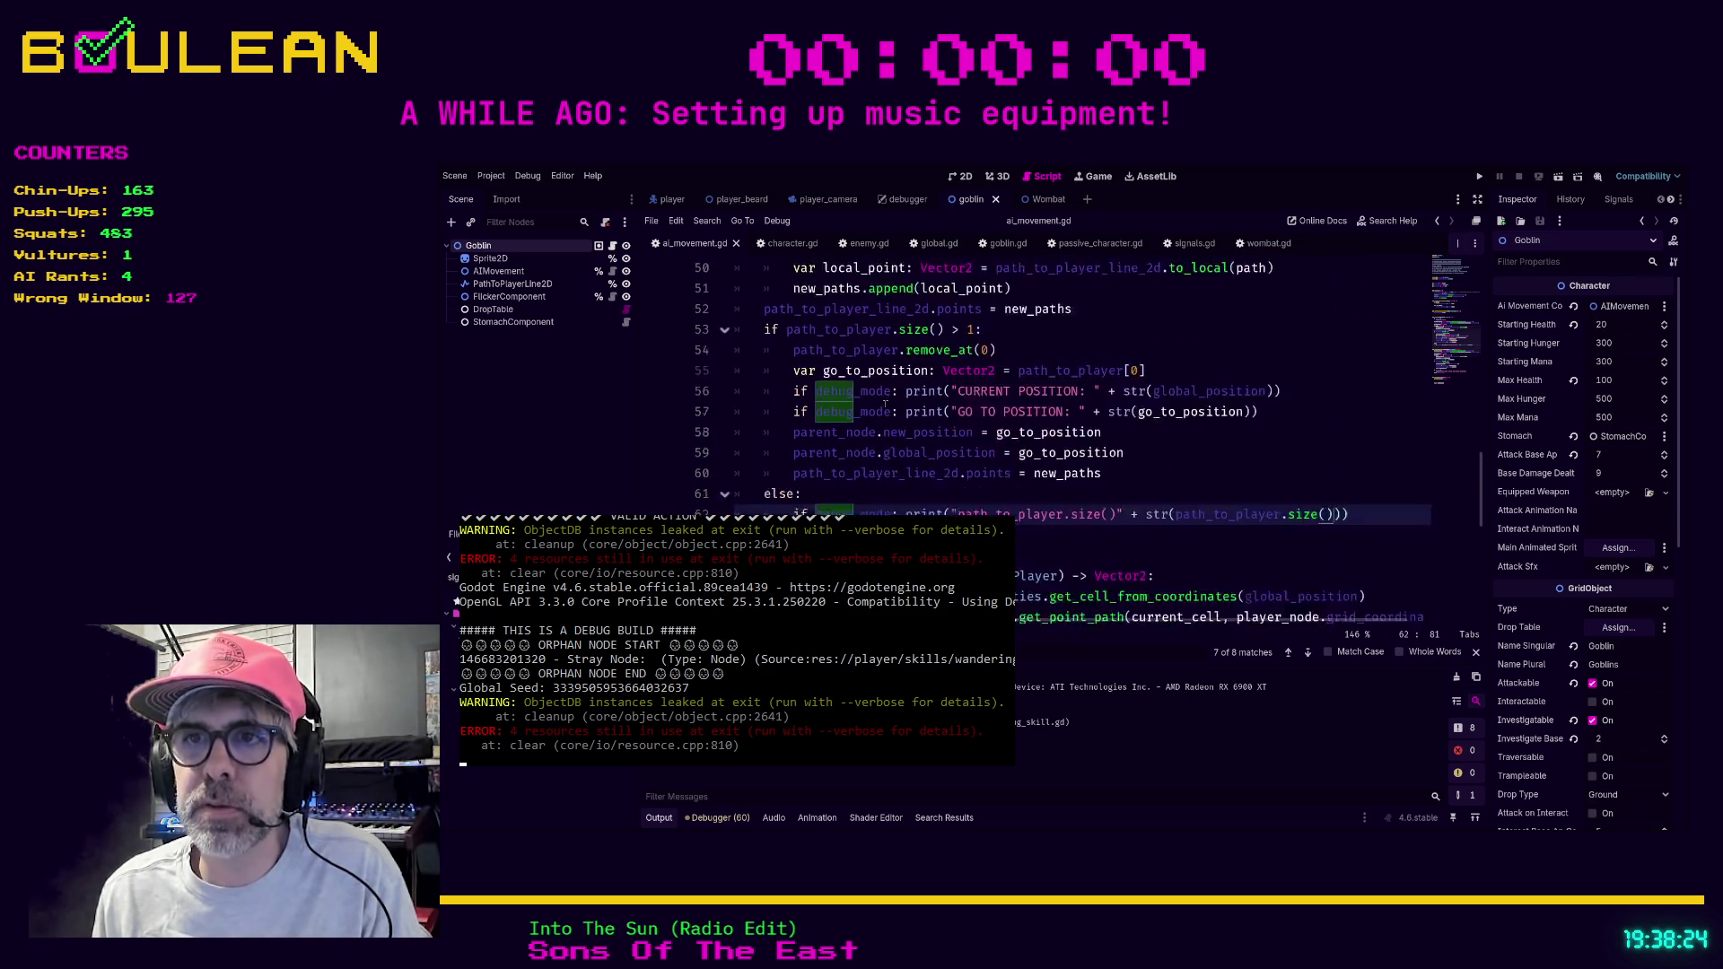
{"action": "left_click", "coordinate": [941, 474]}
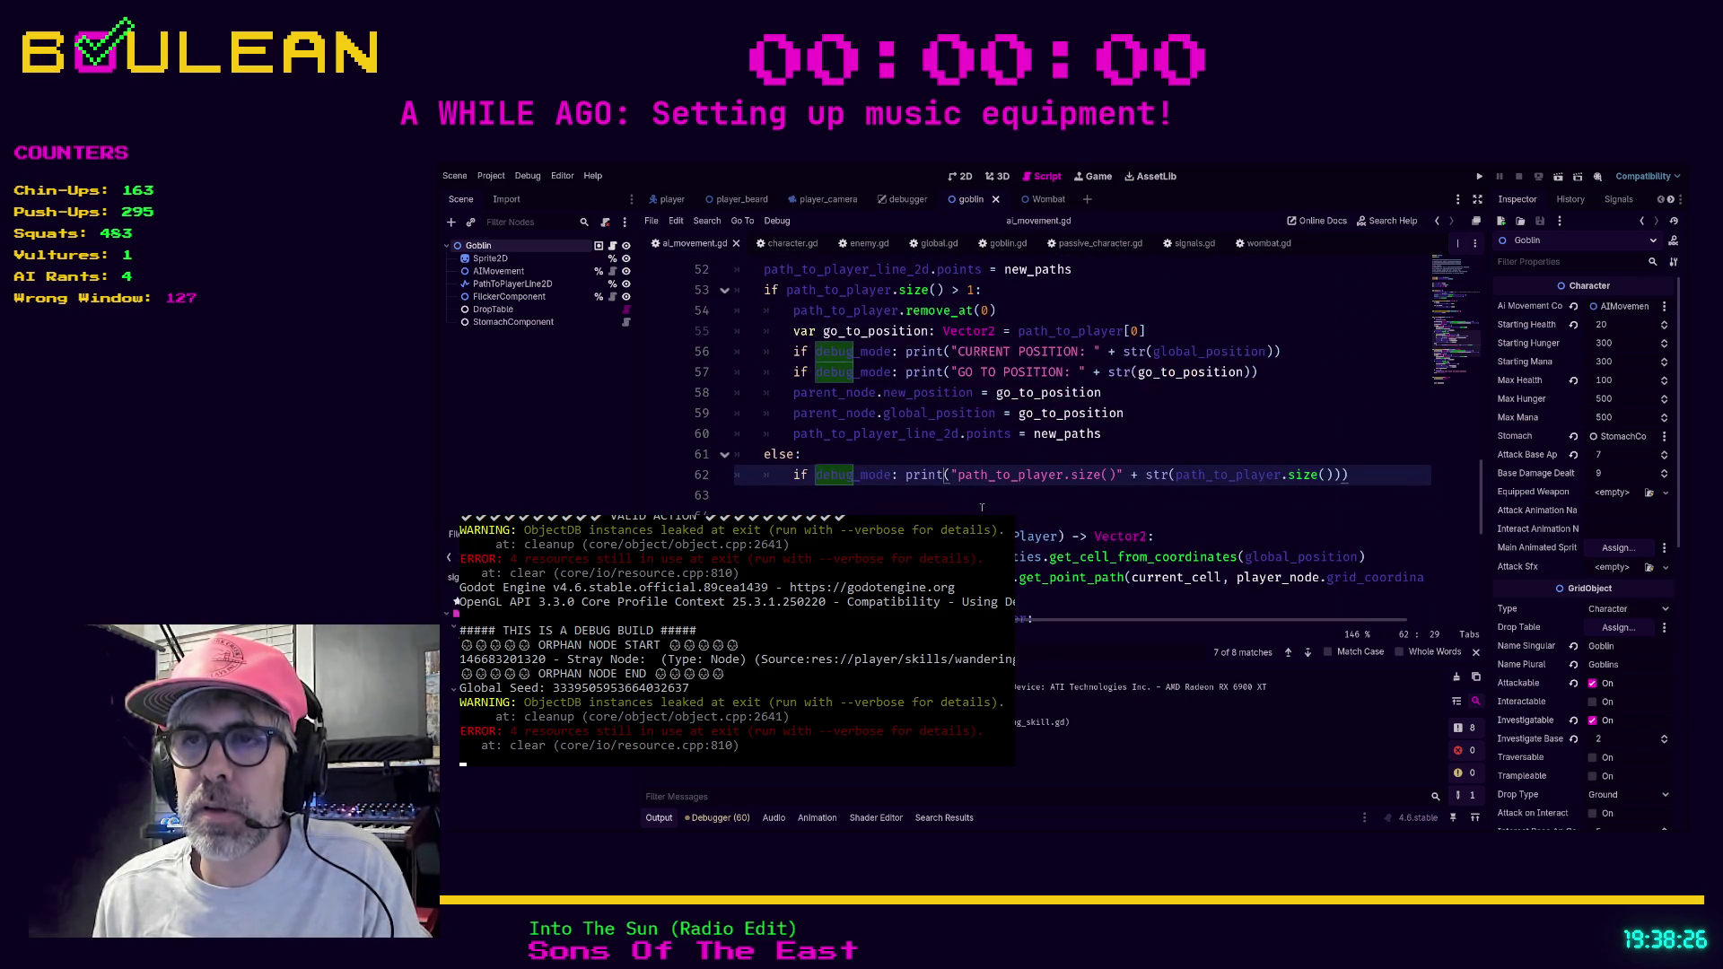
{"action": "type", "text": "t"}
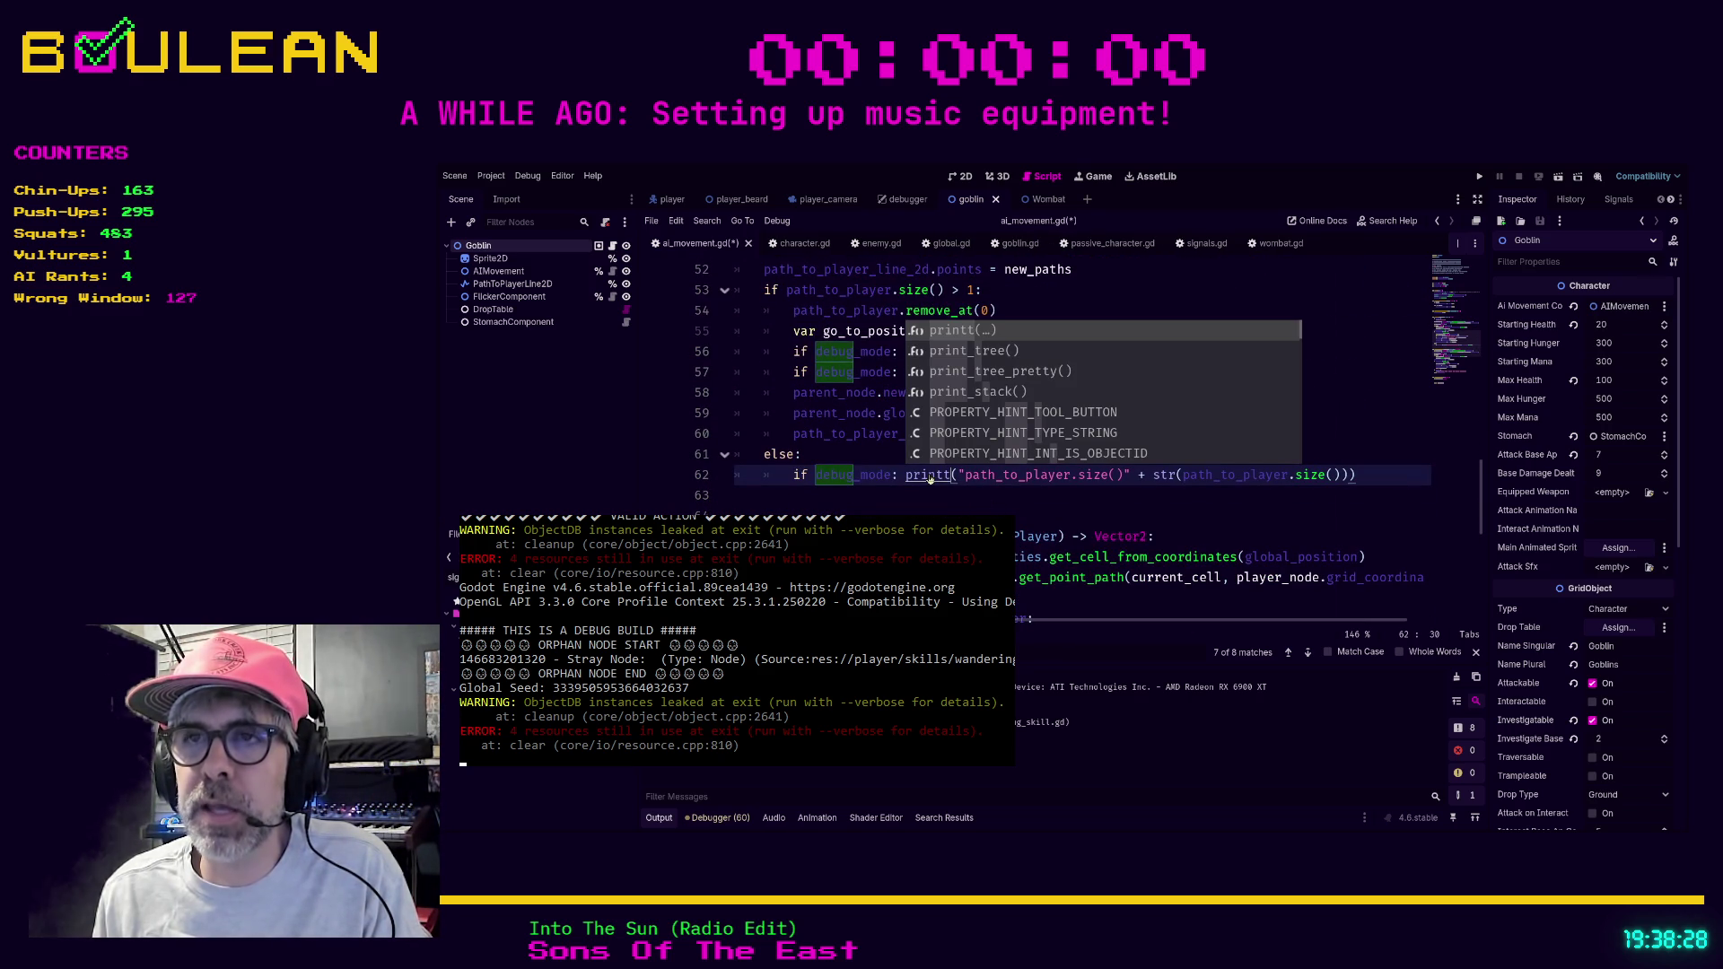
{"action": "key", "text": "Escape"}
{"action": "left_click", "coordinate": [930, 474], "text": "ctrl"}
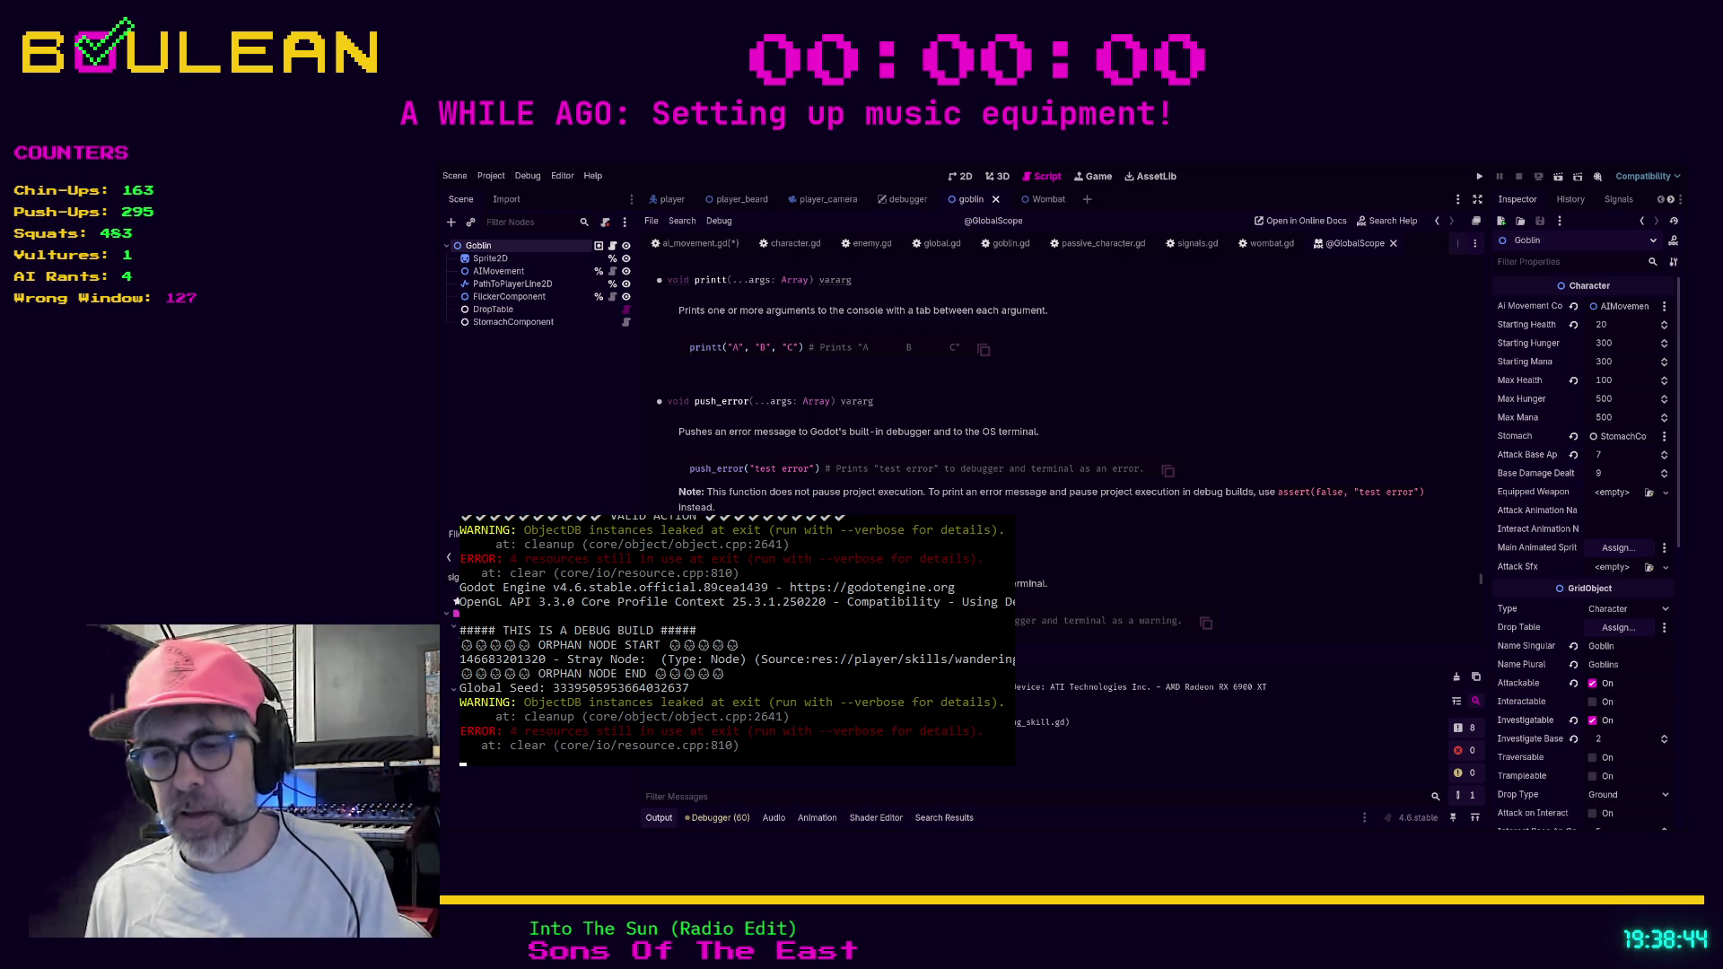
{"action": "key", "text": "F5"}
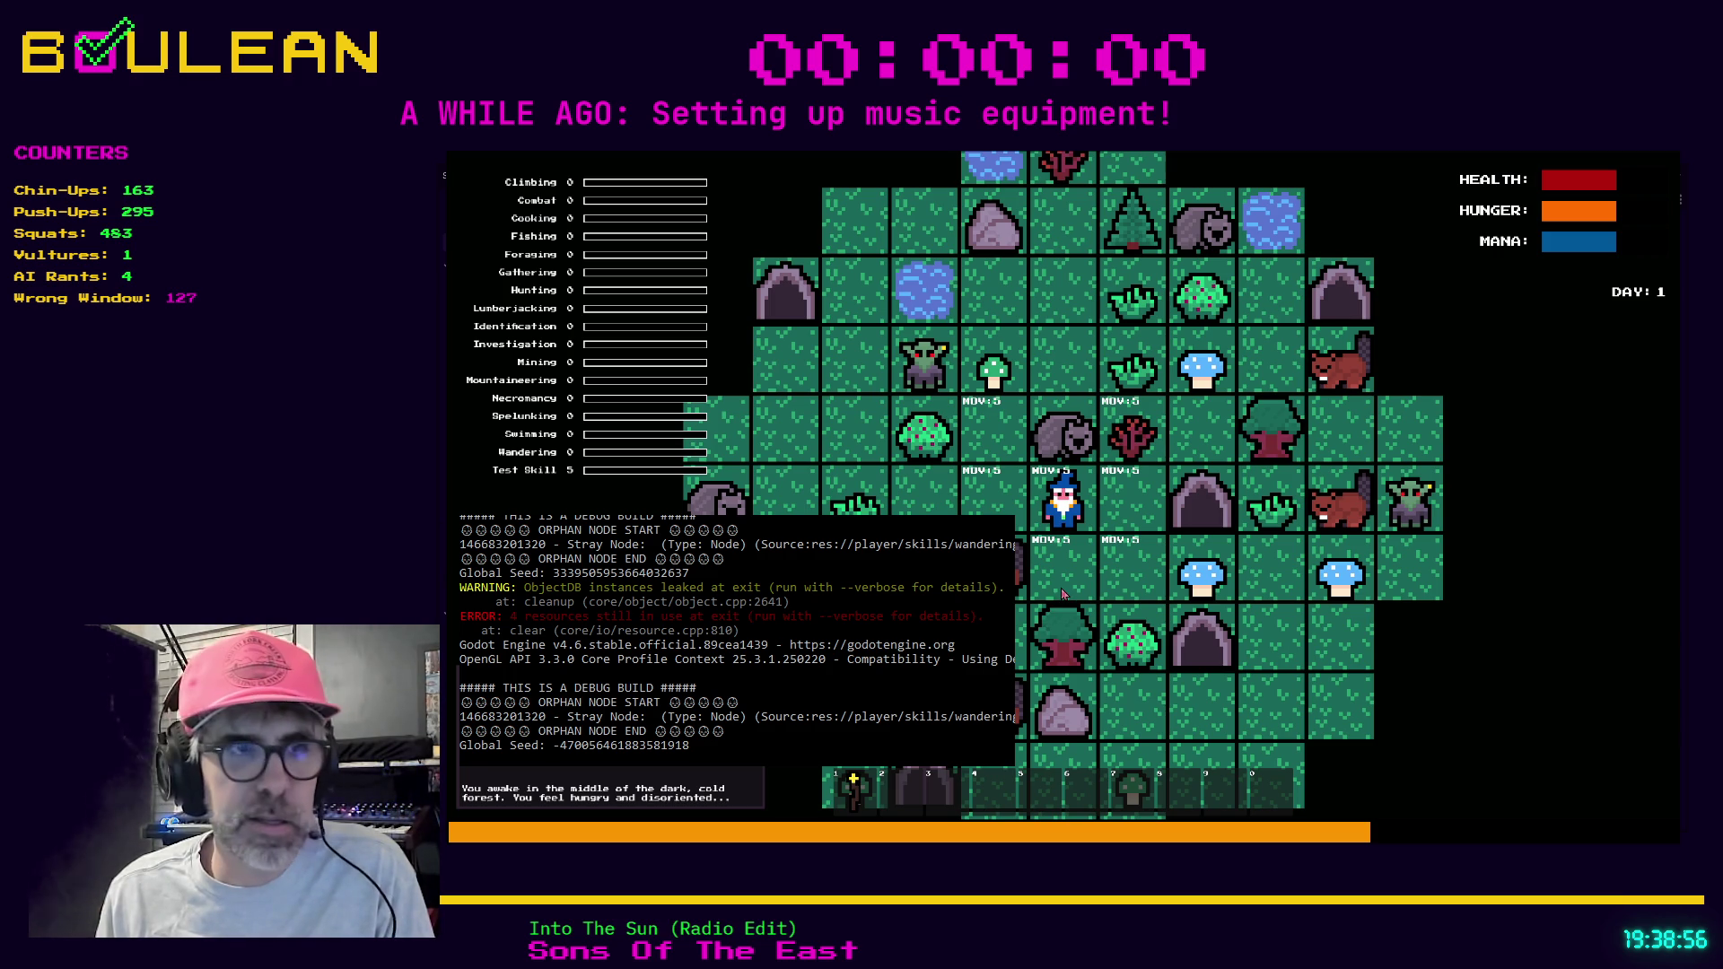
Move the player one tile west, then stop the game.
{"action": "key", "text": "Left"}
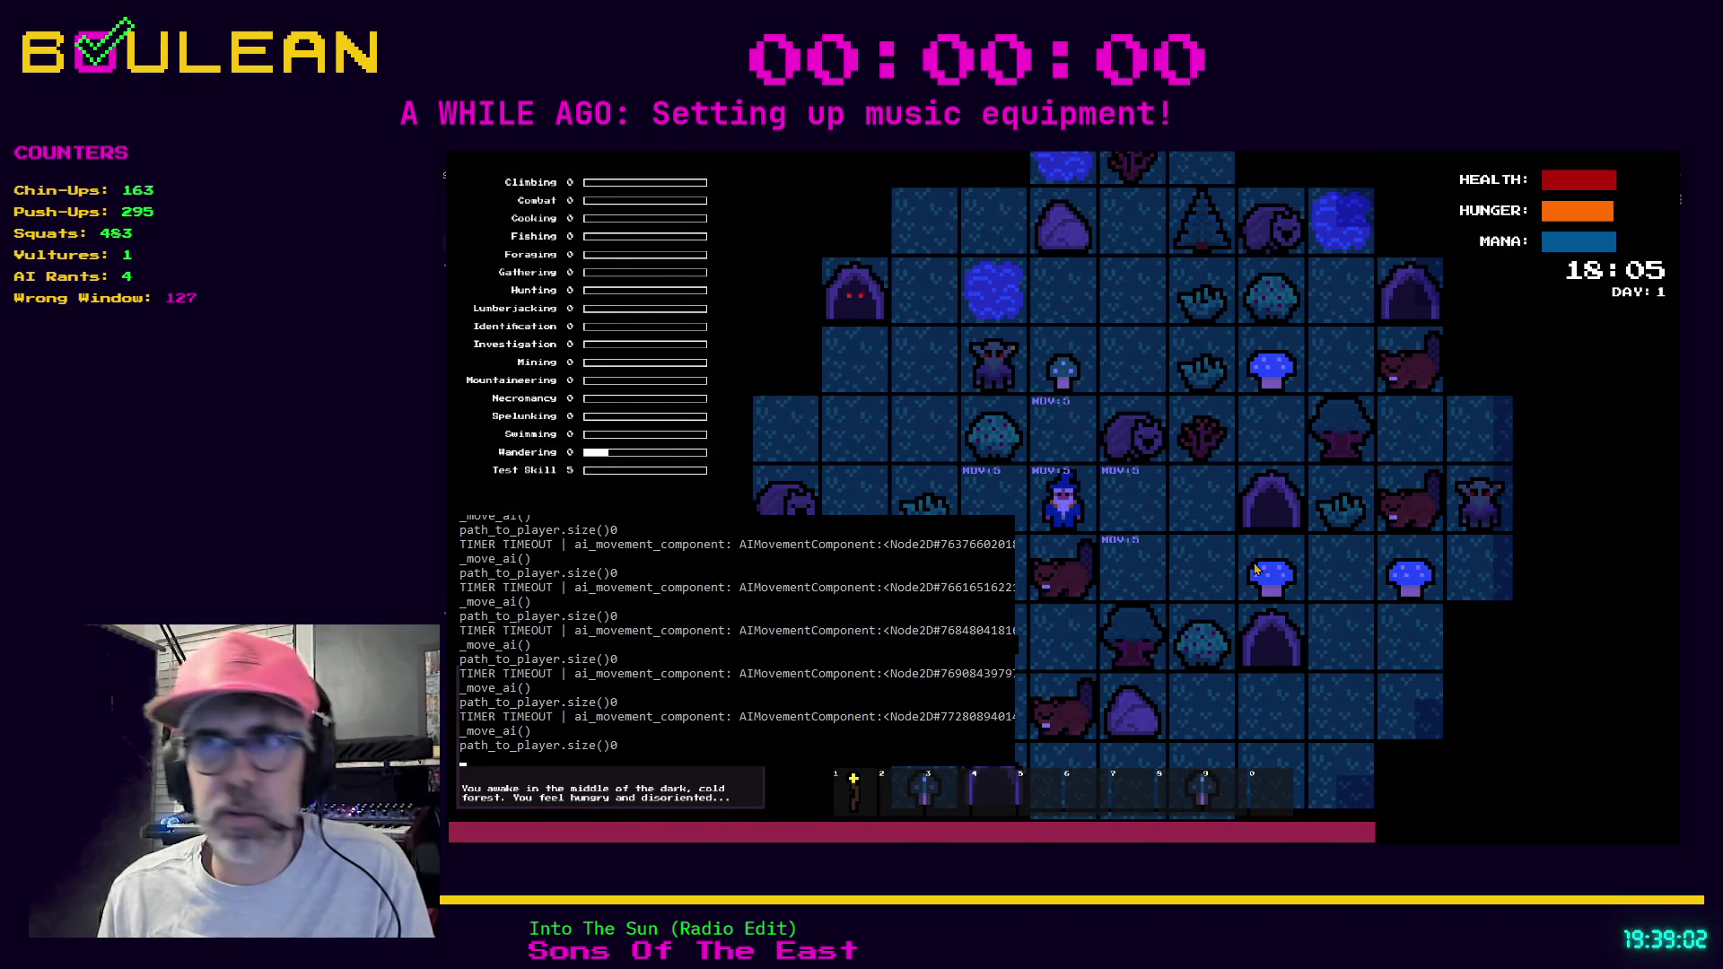
{"action": "key", "text": "Escape"}
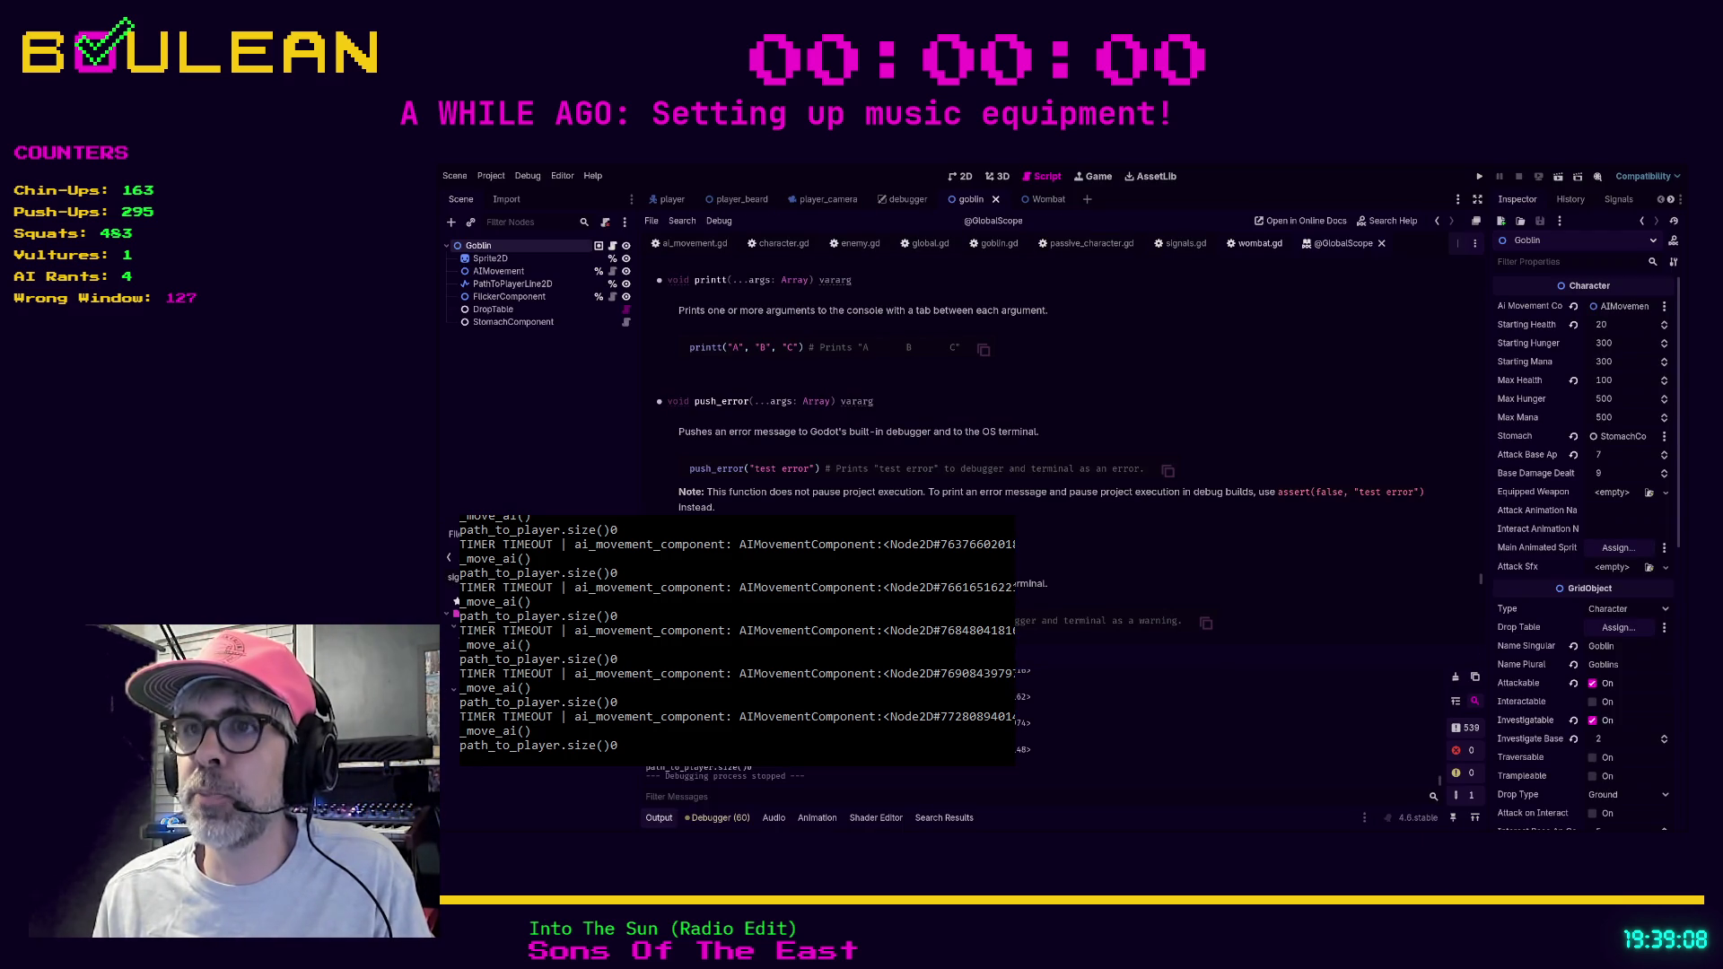
Look through wombat.gd and enemy.gd, then return to ai_movement.gd's path_to_player debug branch.
{"action": "left_click", "coordinate": [1260, 243]}
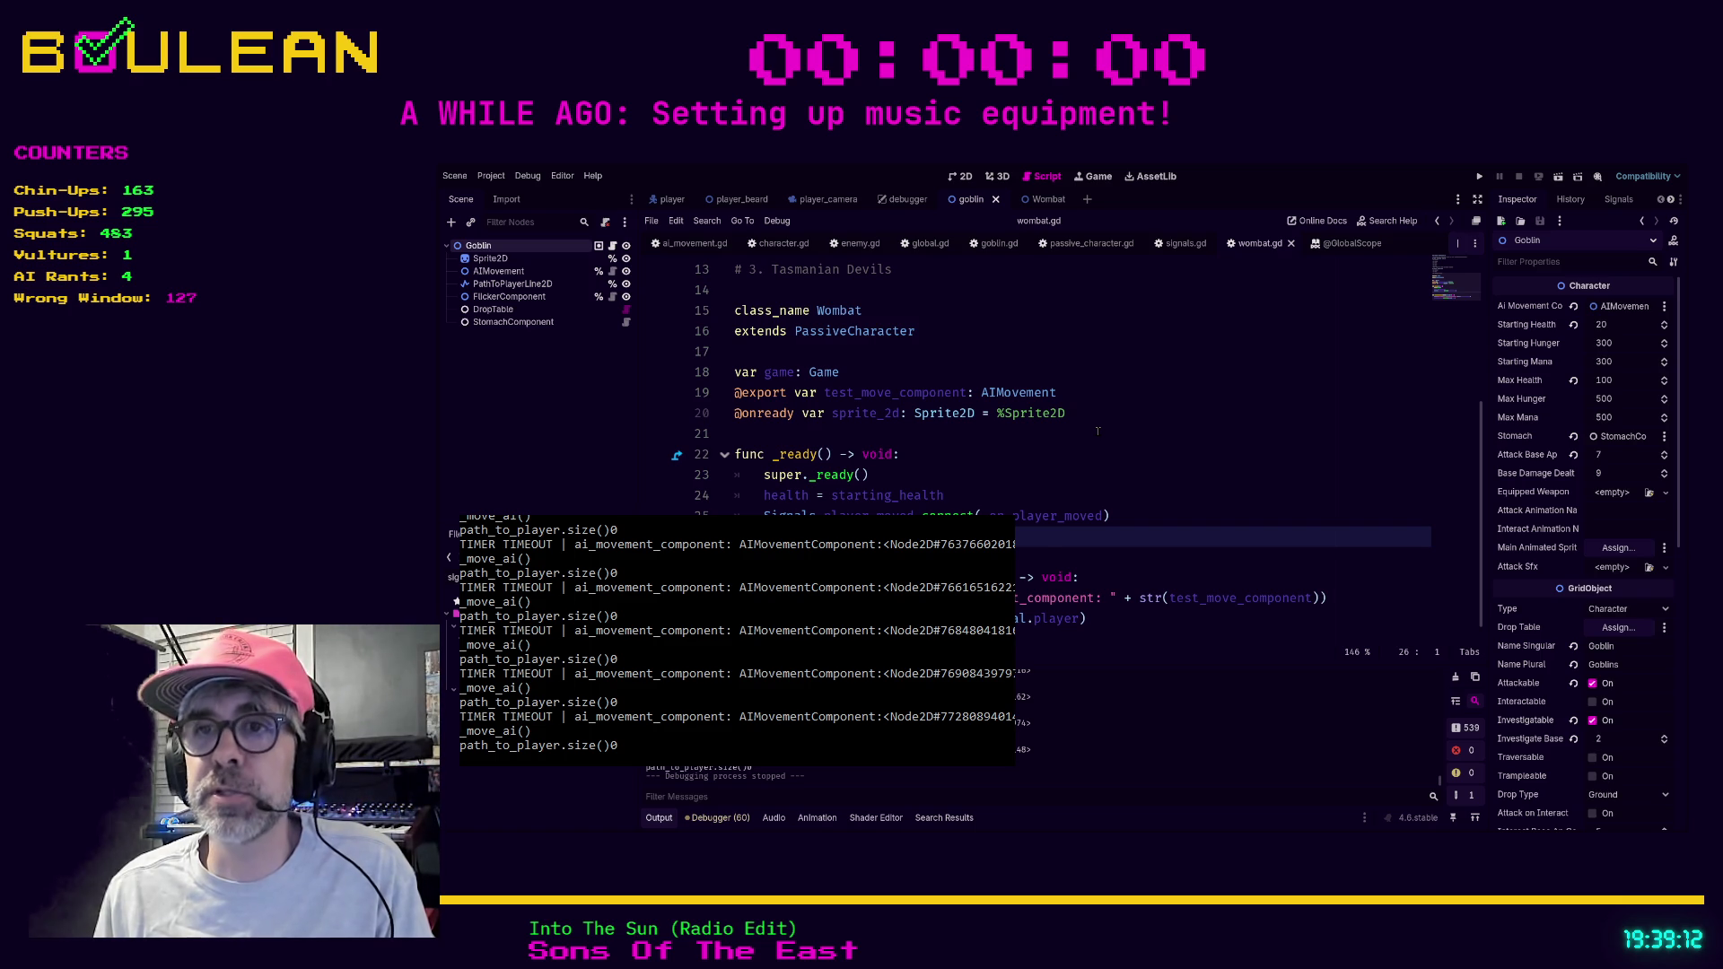
{"action": "scroll", "coordinate": [1097, 432], "scroll_direction": "down", "scroll_amount": 1}
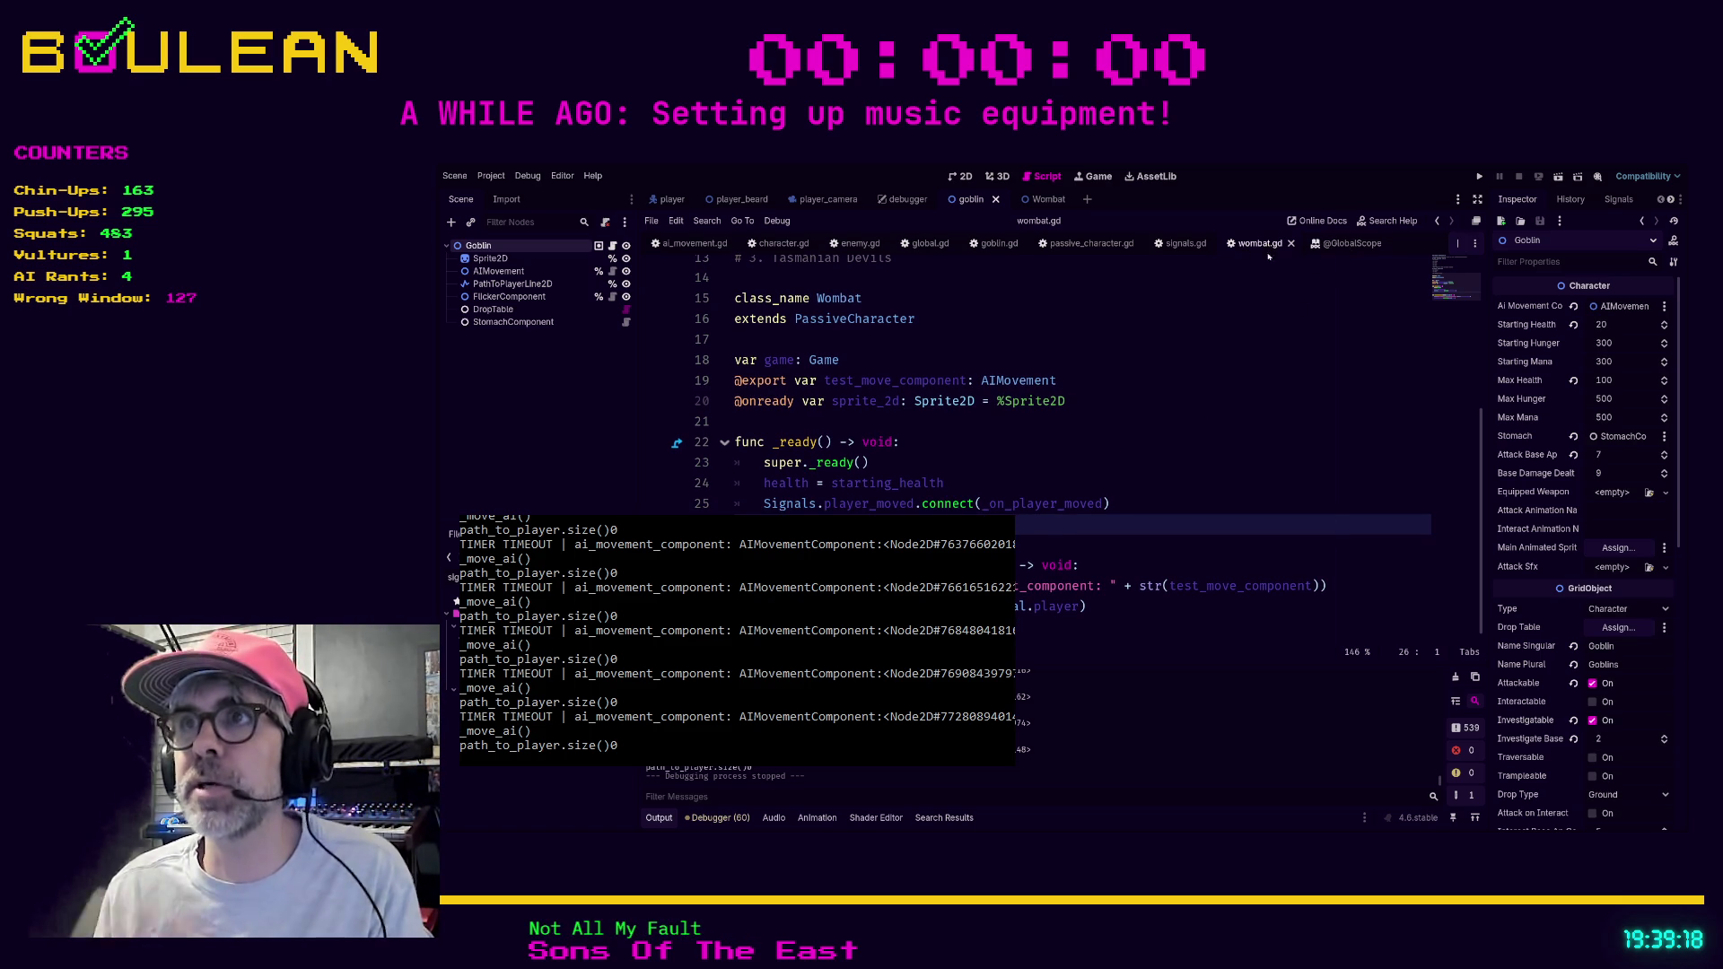
{"action": "scroll", "coordinate": [1032, 260], "scroll_direction": "up", "scroll_amount": 4}
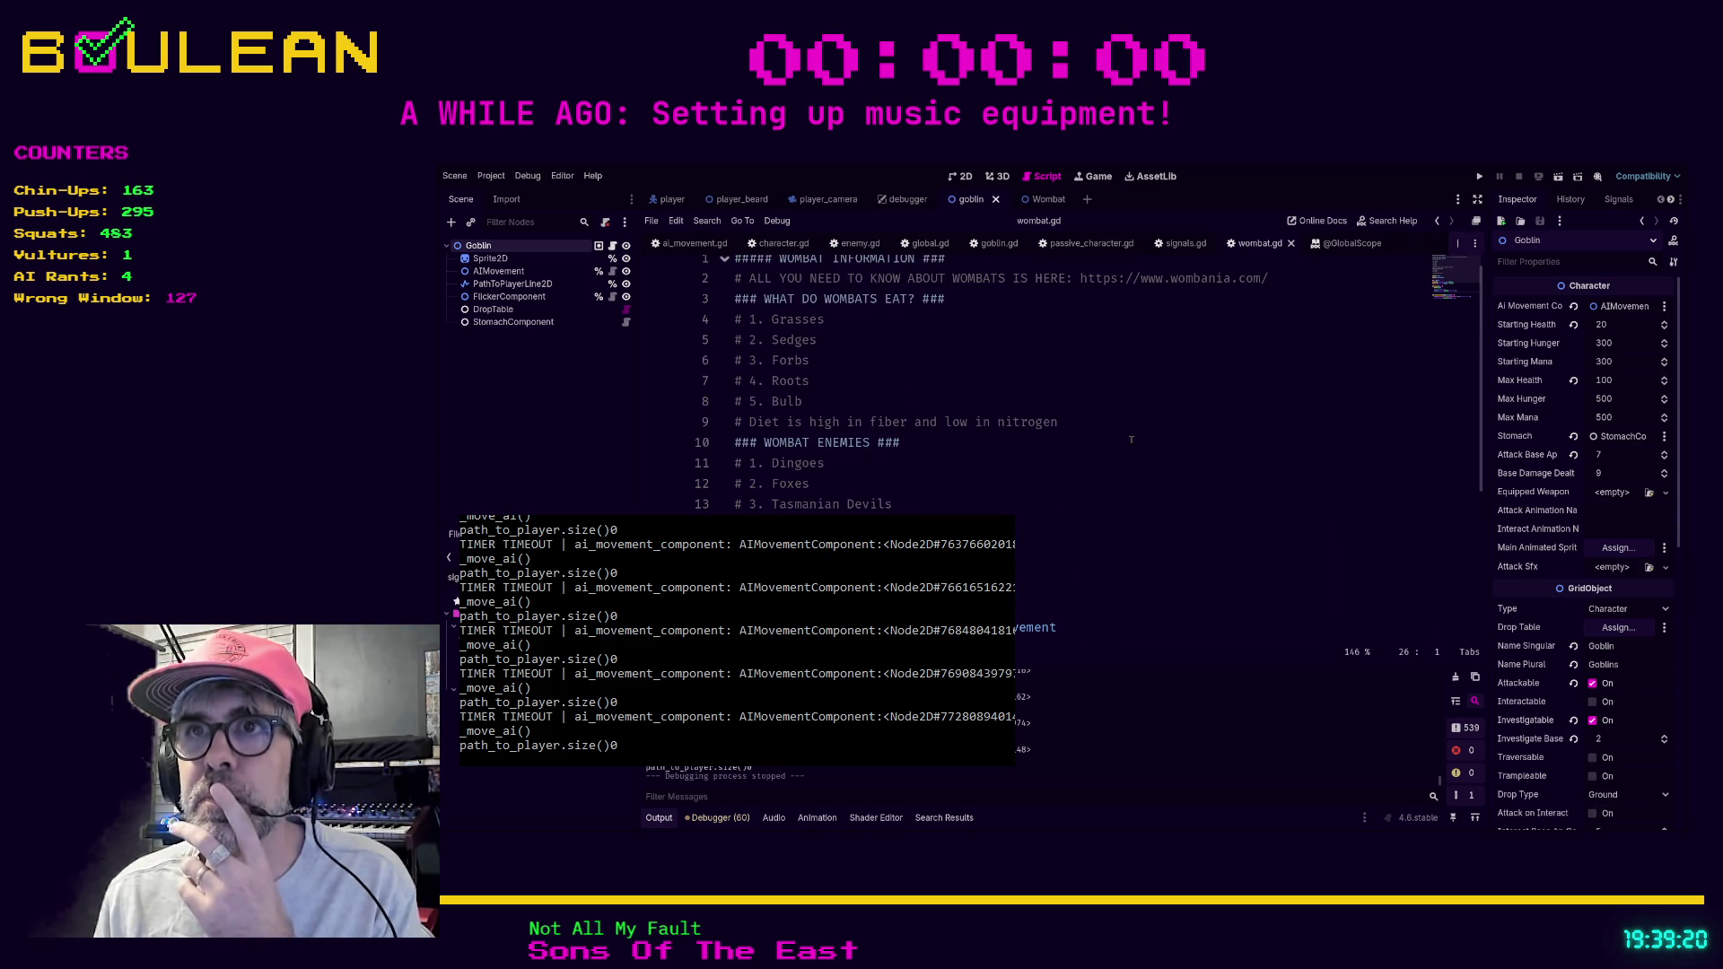
{"action": "left_click", "coordinate": [860, 243]}
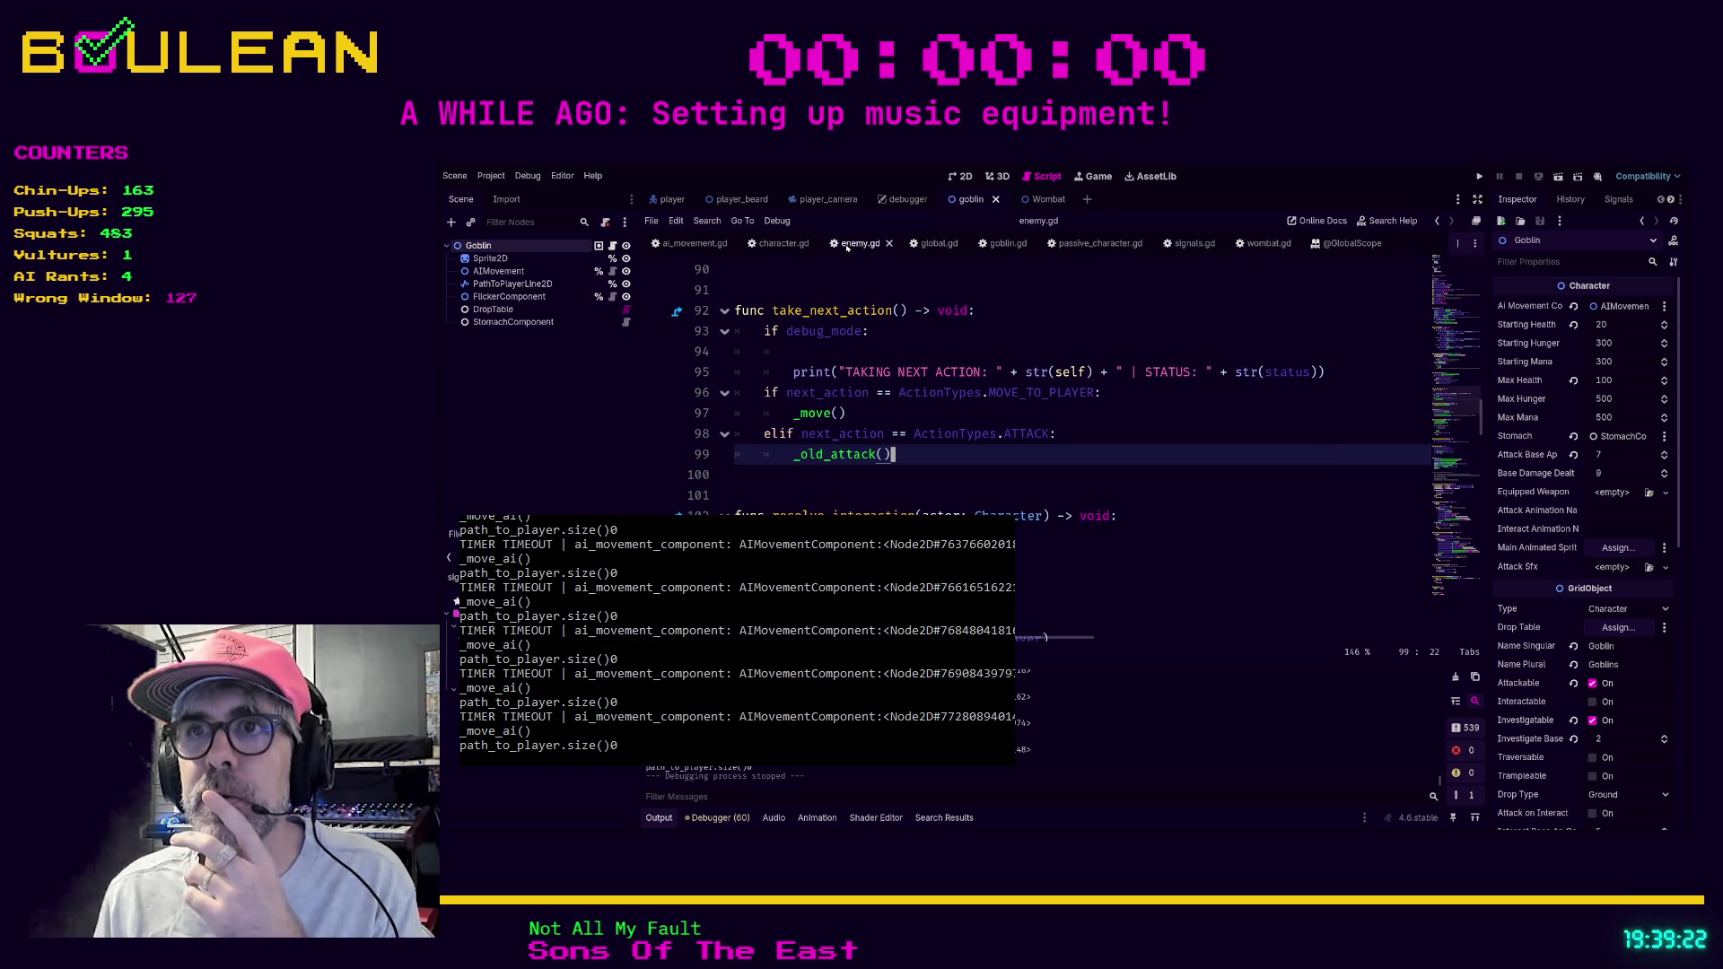
{"action": "scroll", "coordinate": [966, 451], "scroll_direction": "down", "scroll_amount": 5}
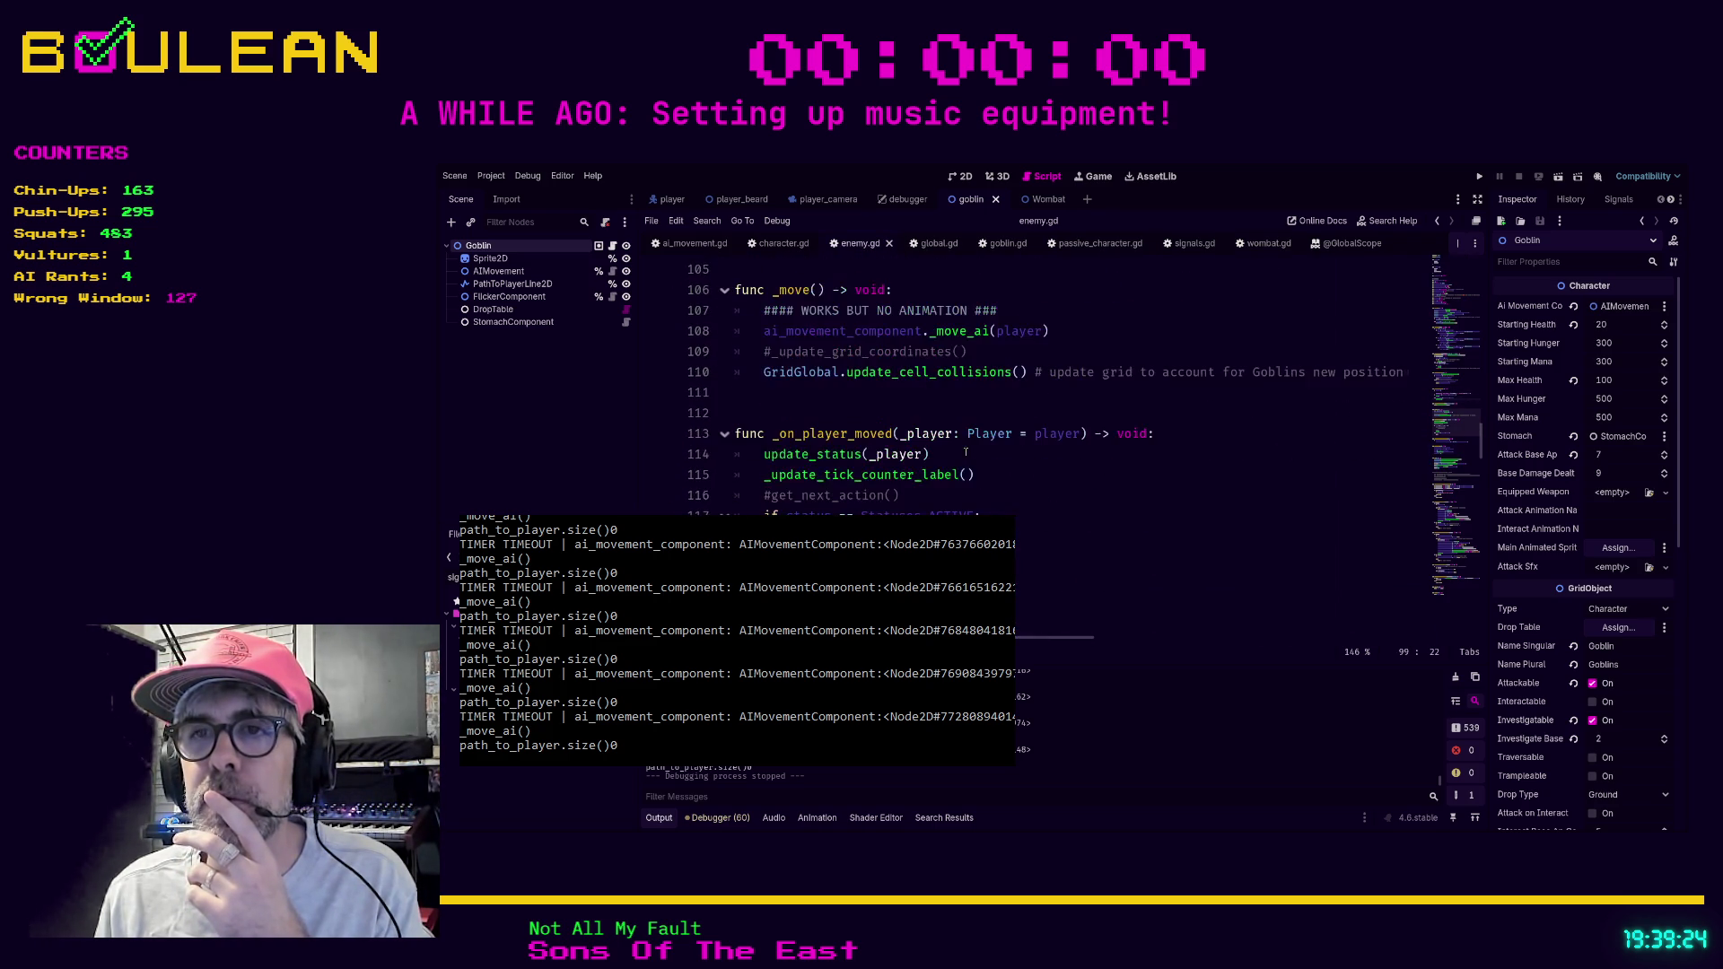
{"action": "left_click", "coordinate": [1265, 243]}
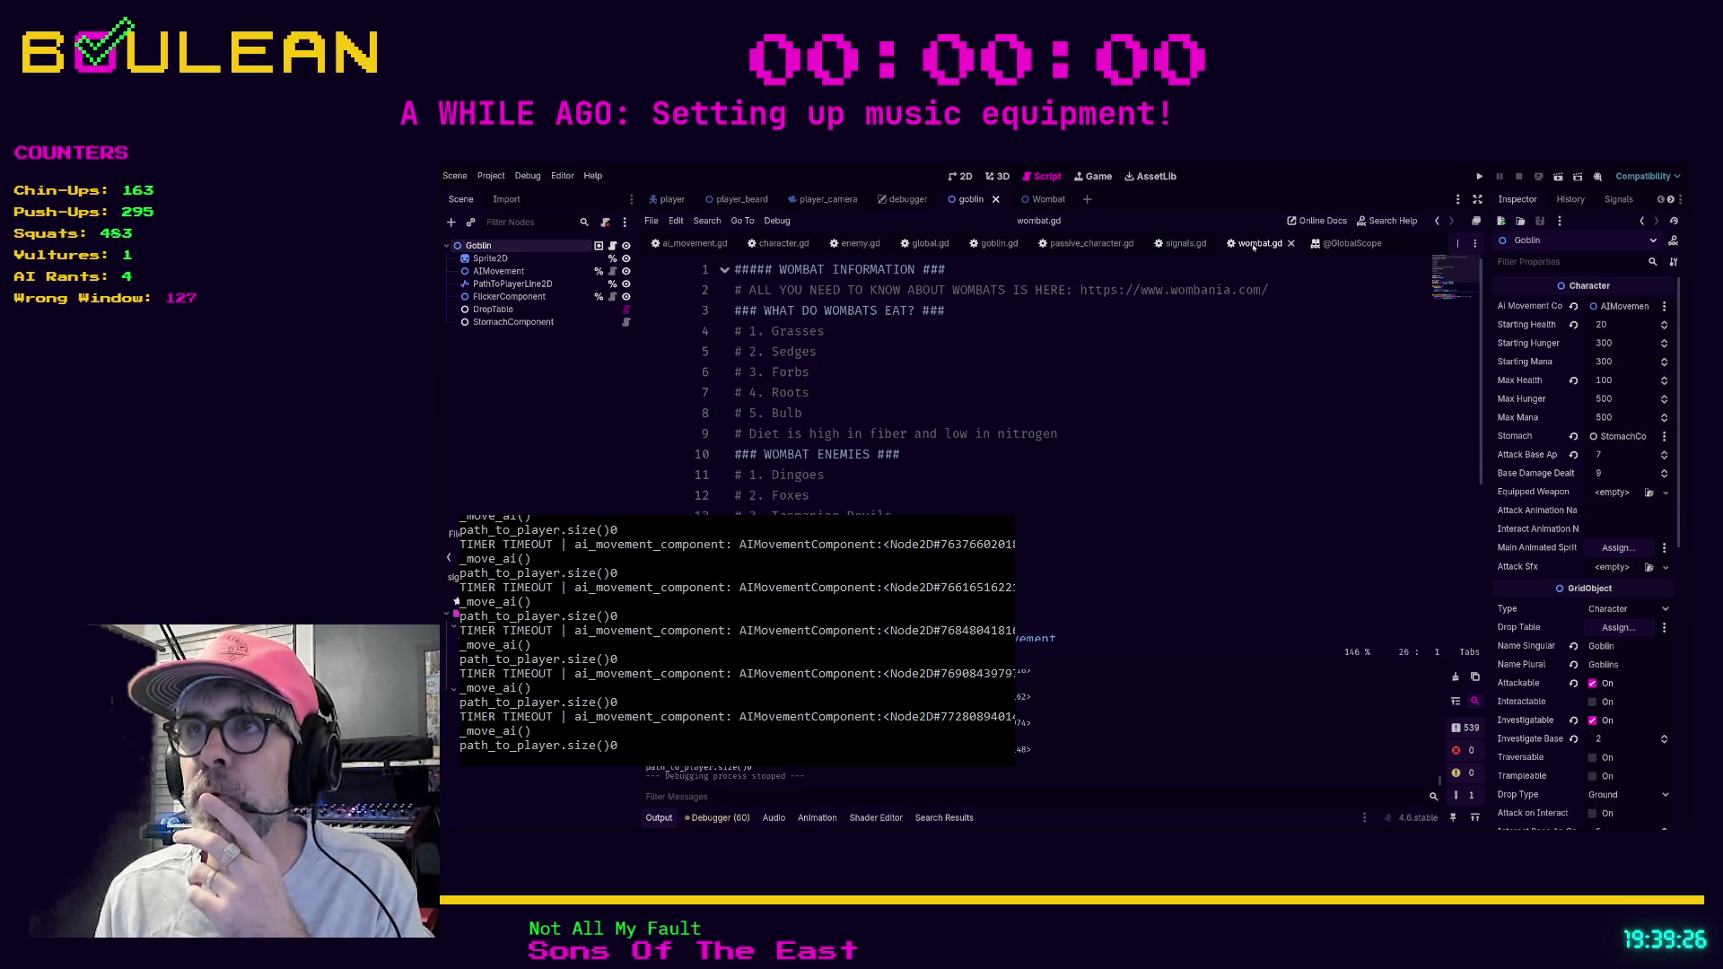
{"action": "scroll", "coordinate": [1031, 444], "scroll_direction": "down", "scroll_amount": 1}
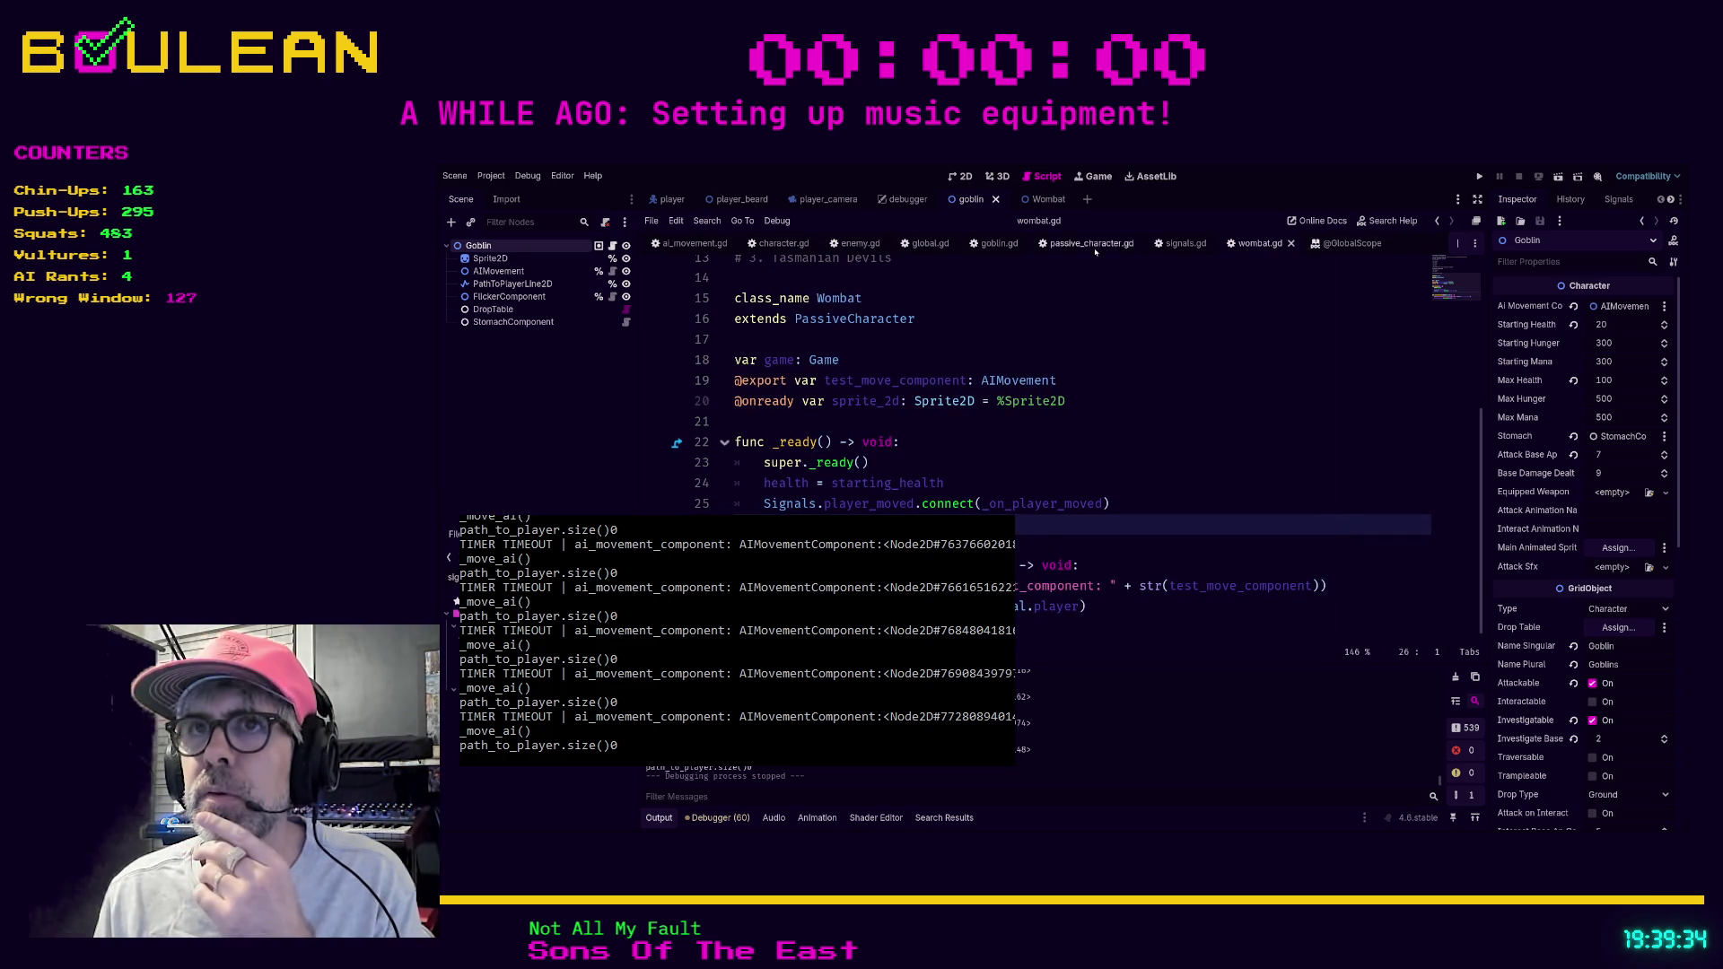
{"action": "left_click", "coordinate": [700, 245]}
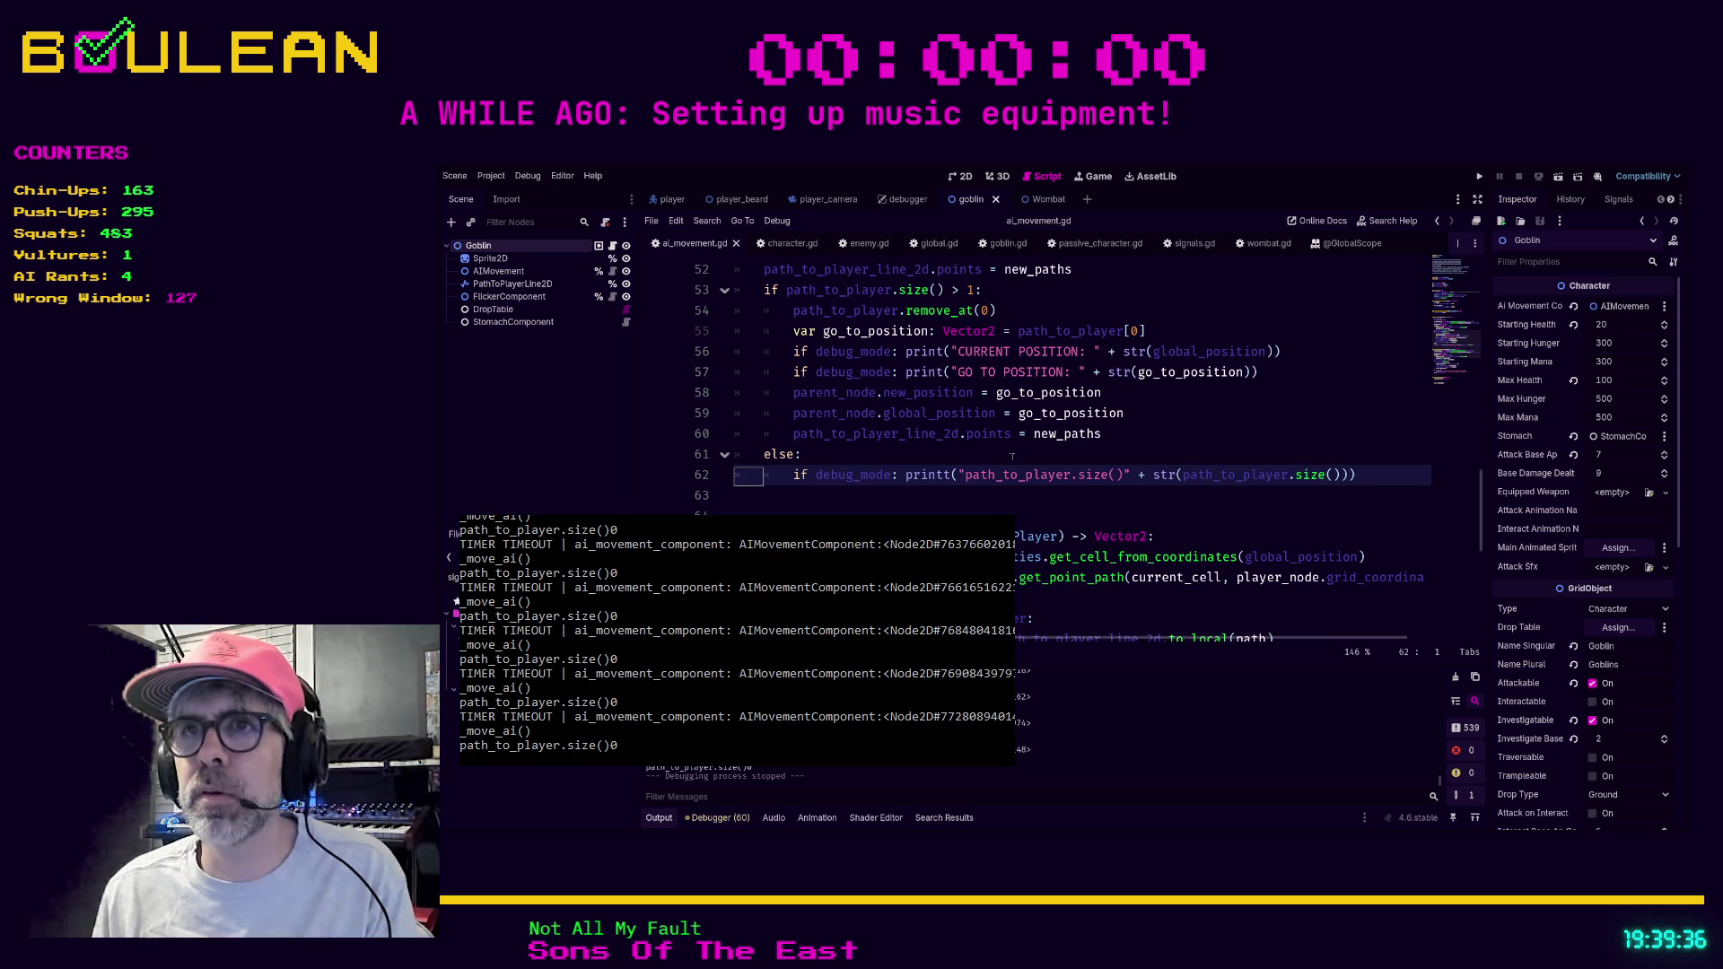
Make the global-position debug message a printt call joined onto the if debug_mode line.
{"action": "left_click", "coordinate": [950, 475]}
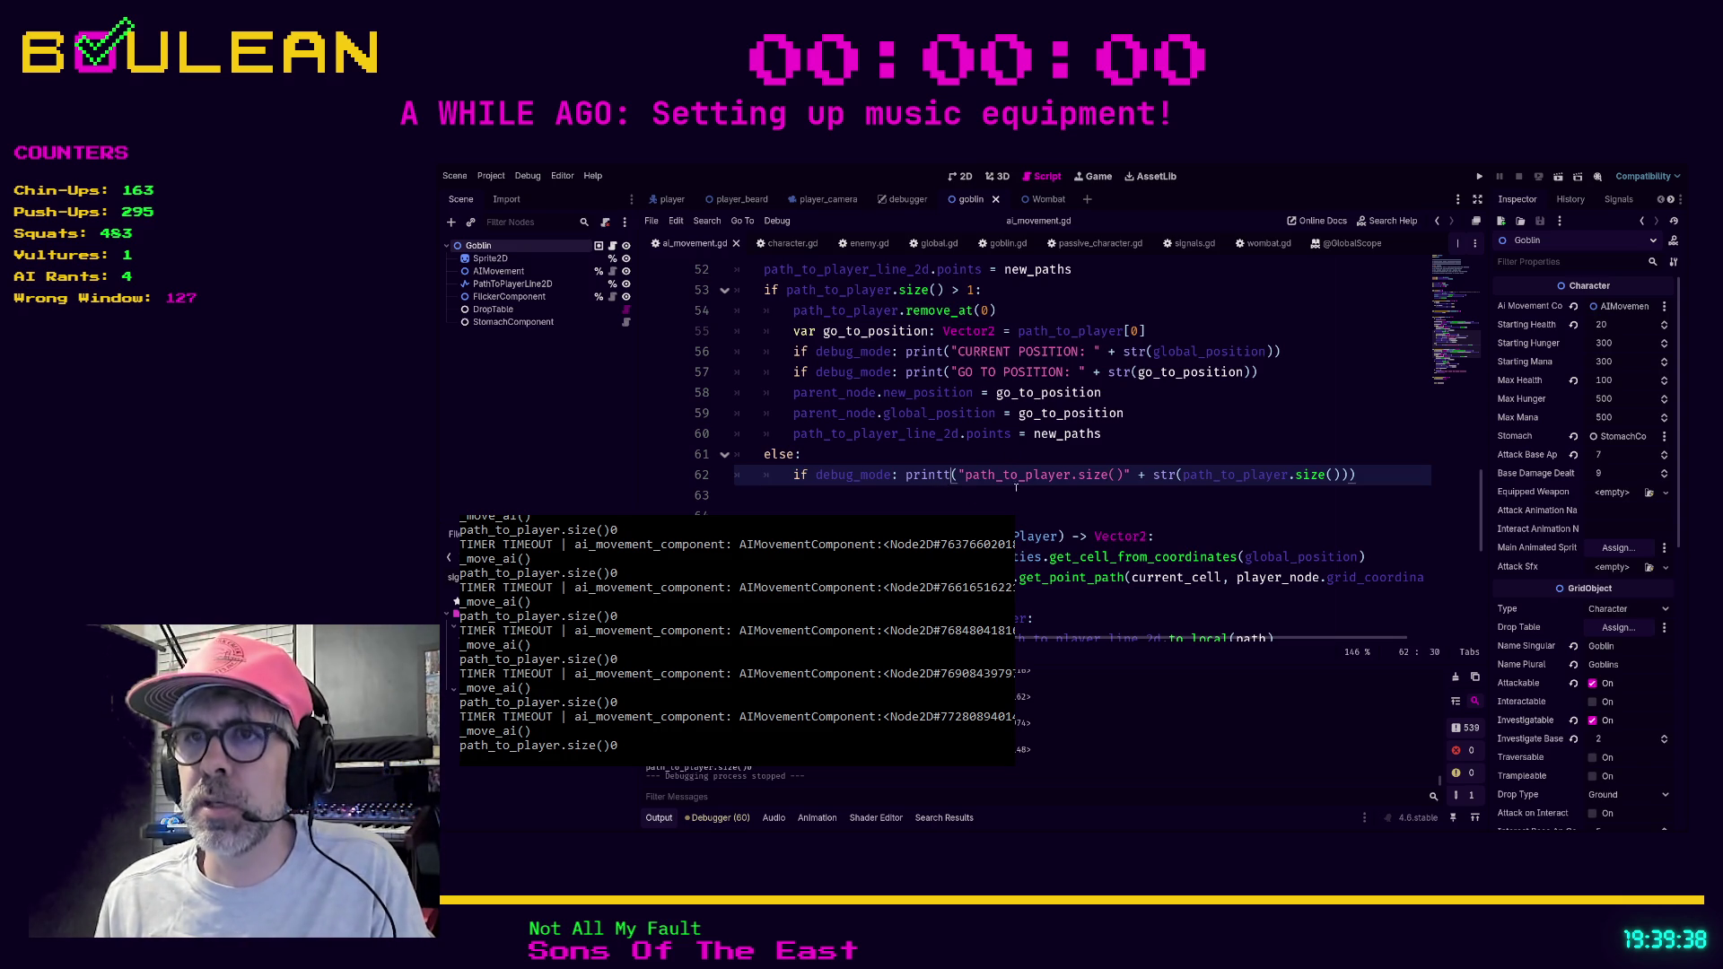
{"action": "scroll", "coordinate": [1037, 487], "scroll_direction": "down", "scroll_amount": 1}
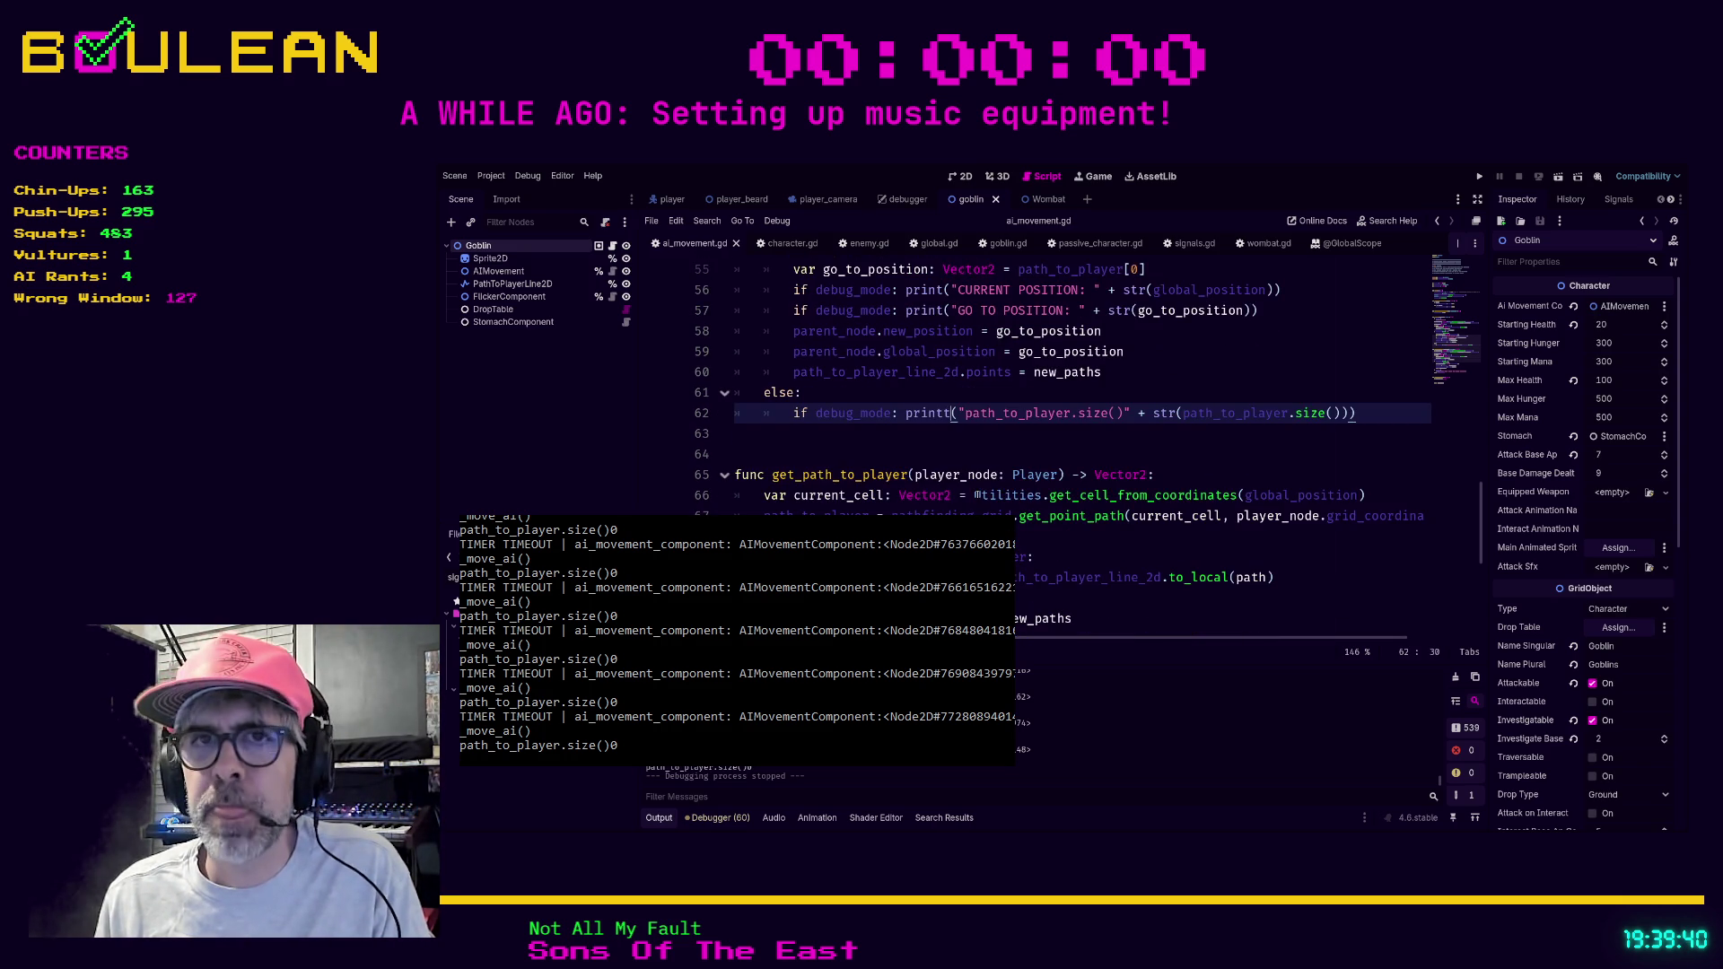
{"action": "scroll", "coordinate": [978, 494], "scroll_direction": "down", "scroll_amount": 4}
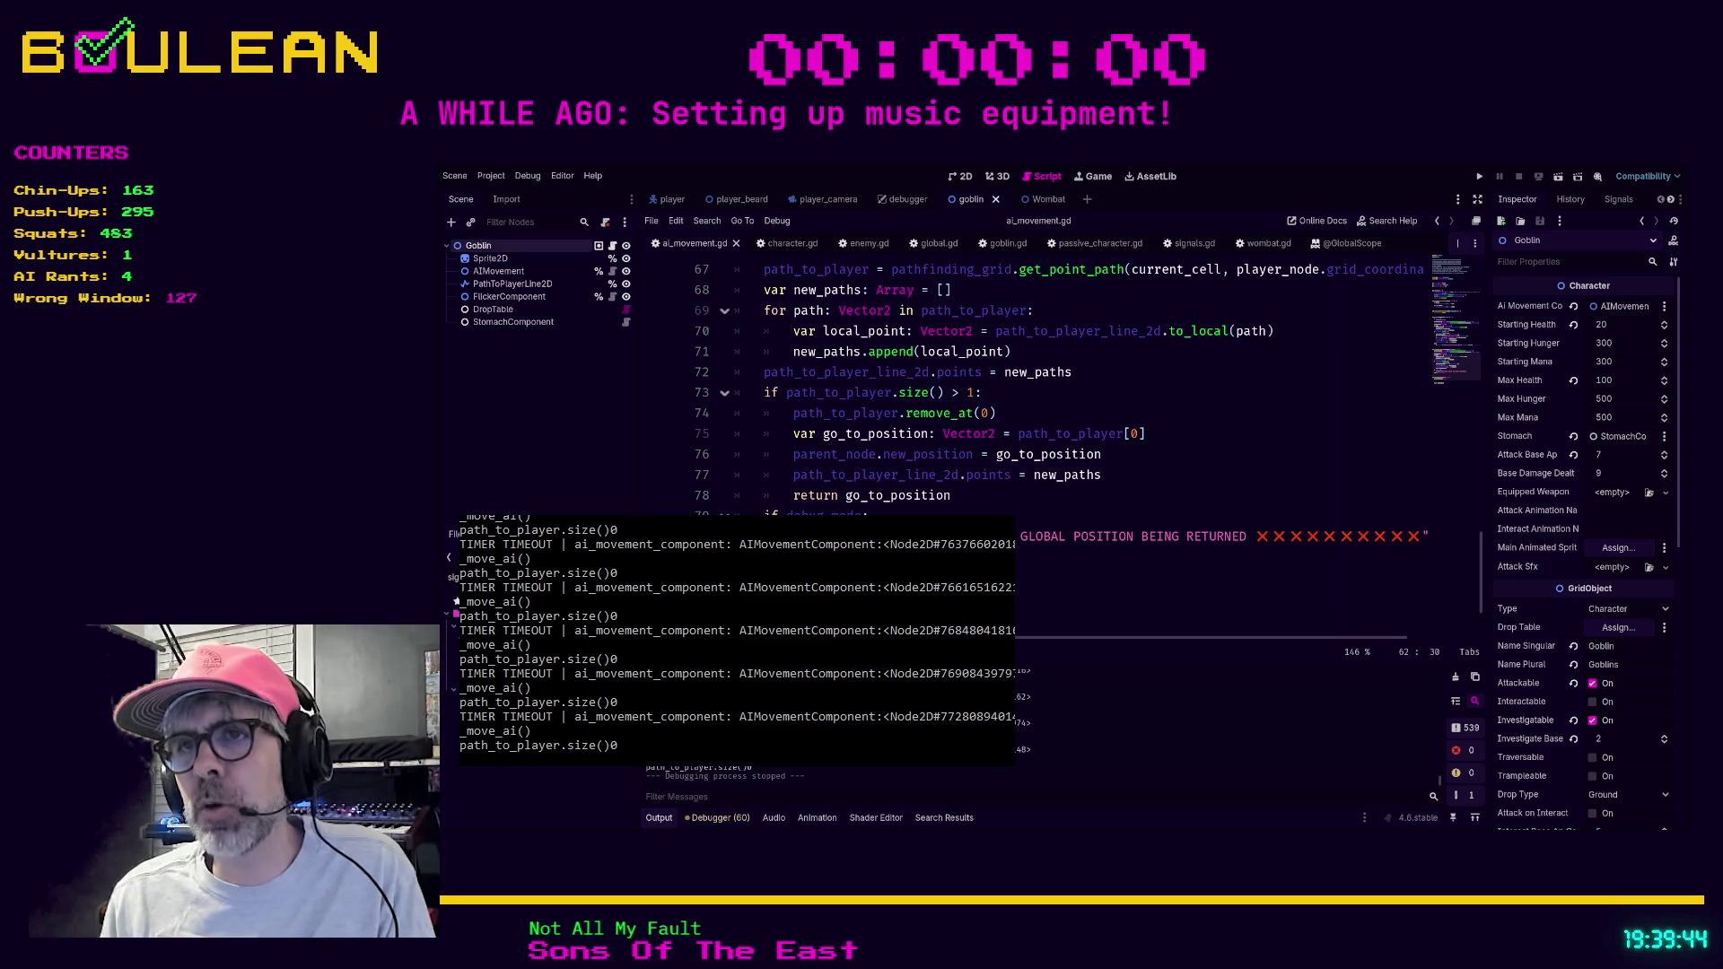
{"action": "left_click", "coordinate": [853, 536]}
{"action": "type", "text": "print"}
{"action": "key", "text": "BackSpace"}
{"action": "key", "text": "BackSpace"}
{"action": "key", "text": "BackSpace"}
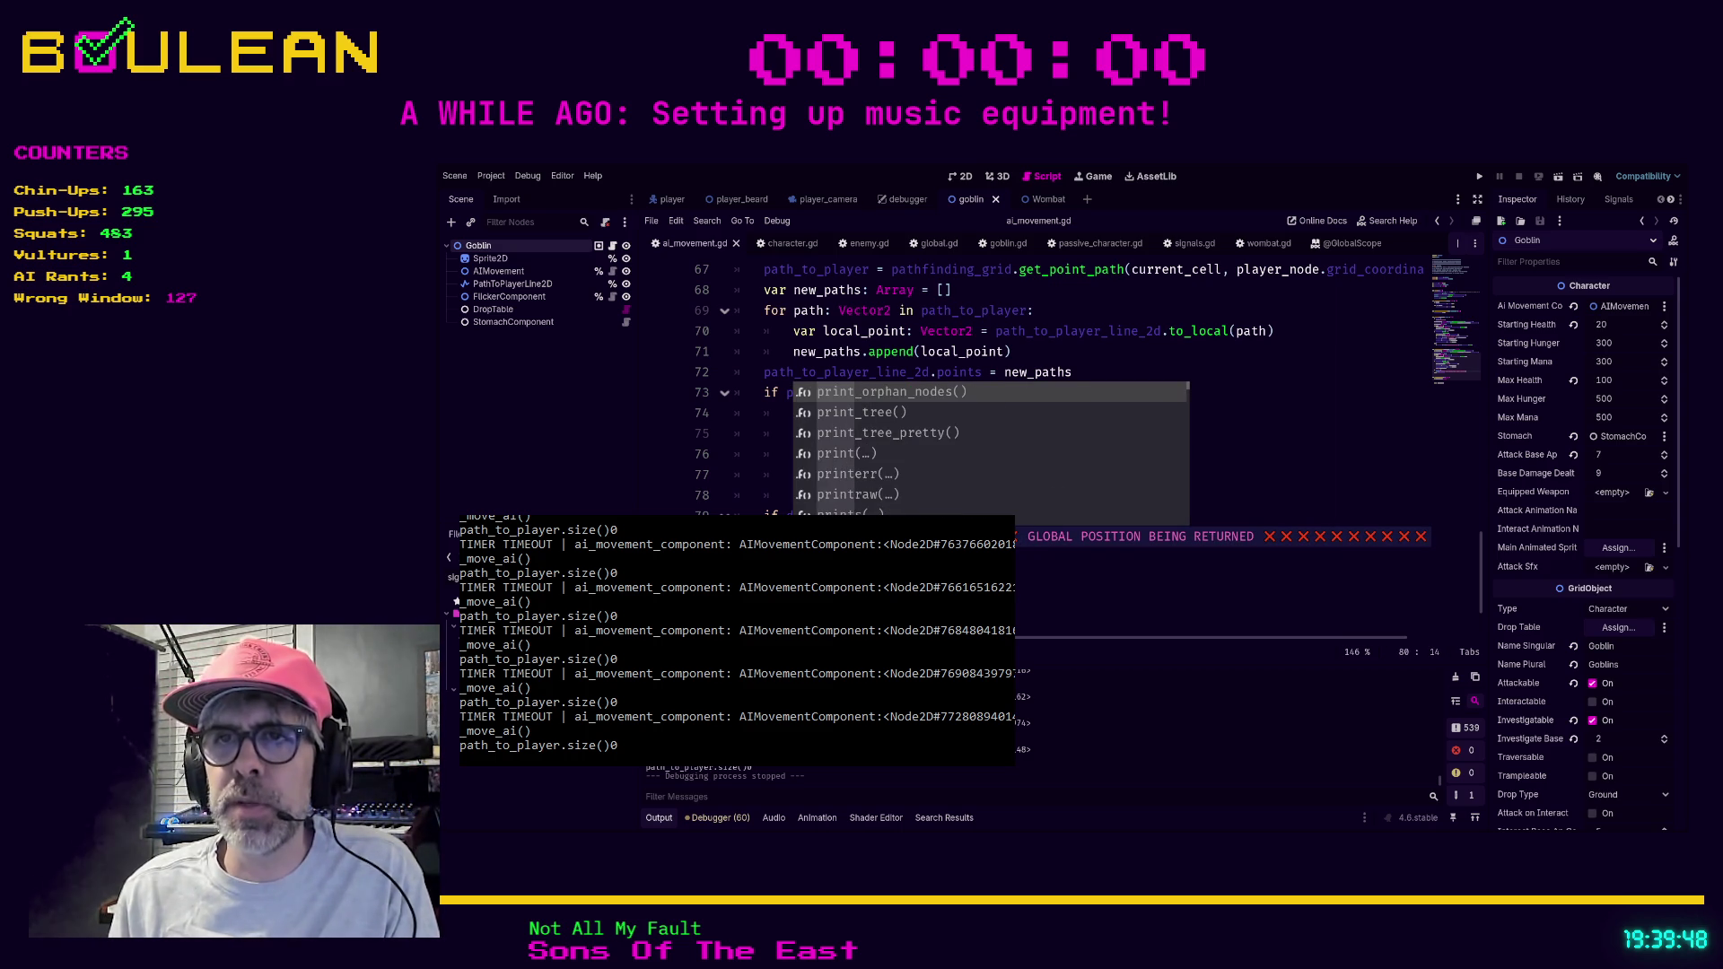
{"action": "key", "text": "BackSpace"}
{"action": "key", "text": "BackSpace"}
{"action": "key", "text": "BackSpace"}
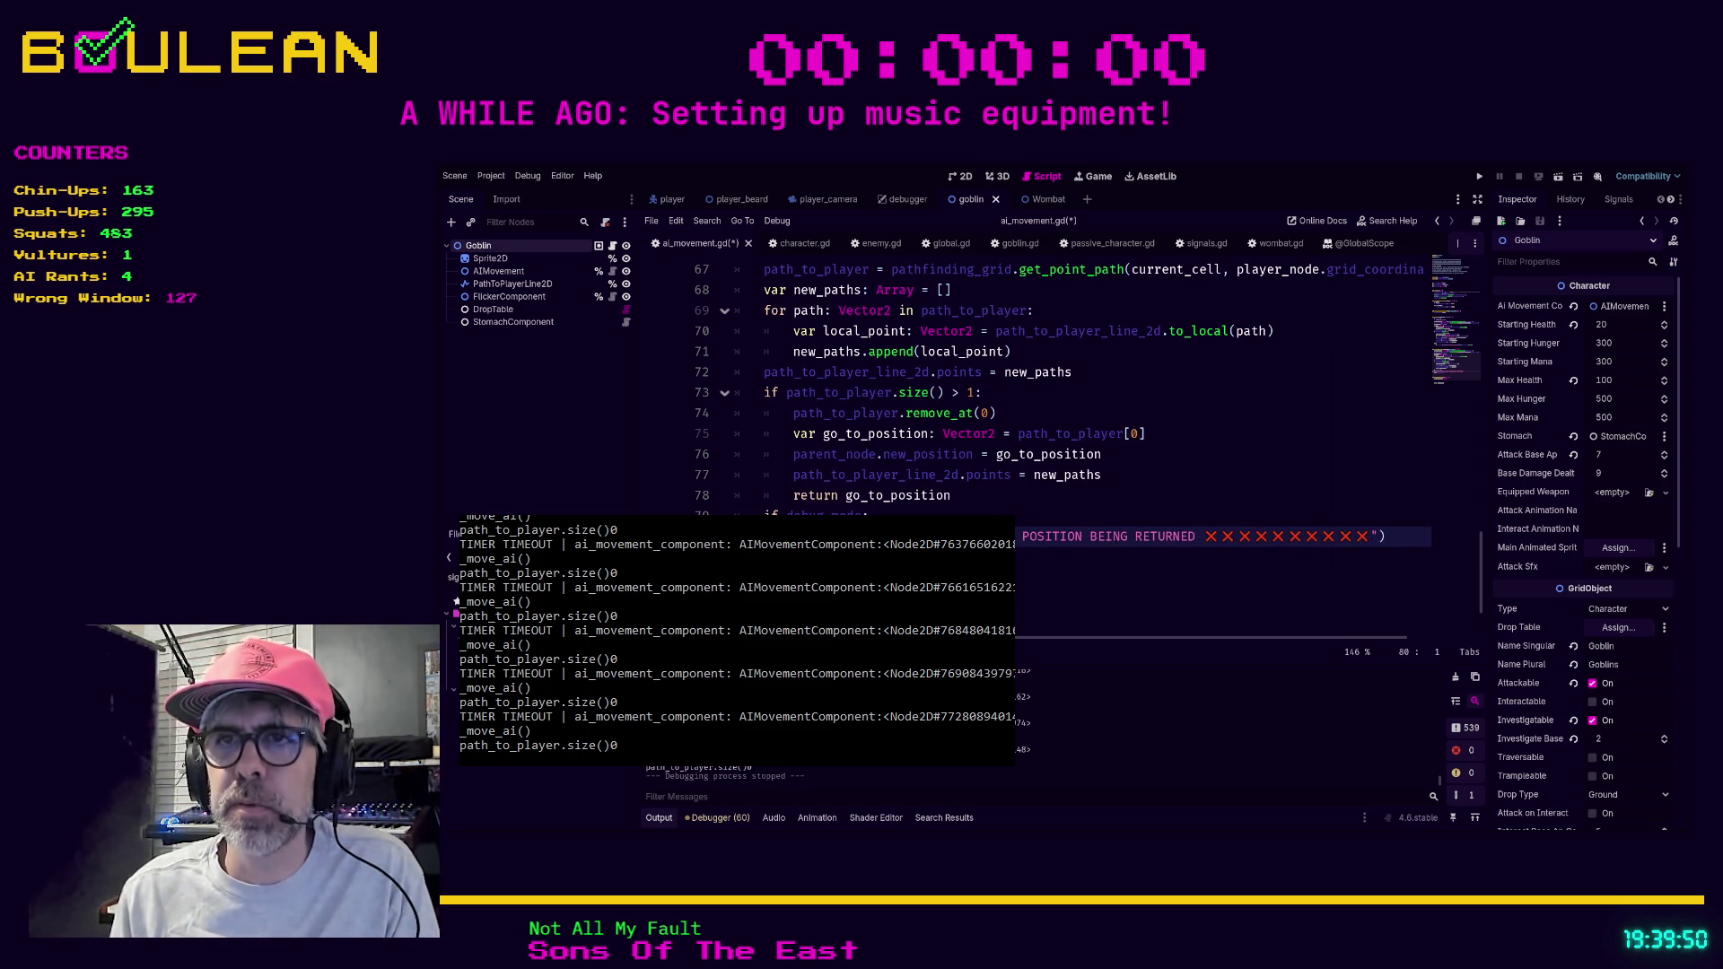
{"action": "left_click", "coordinate": [1166, 577]}
{"action": "key", "text": "ctrl+s"}
{"action": "left_click", "coordinate": [1346, 244]}
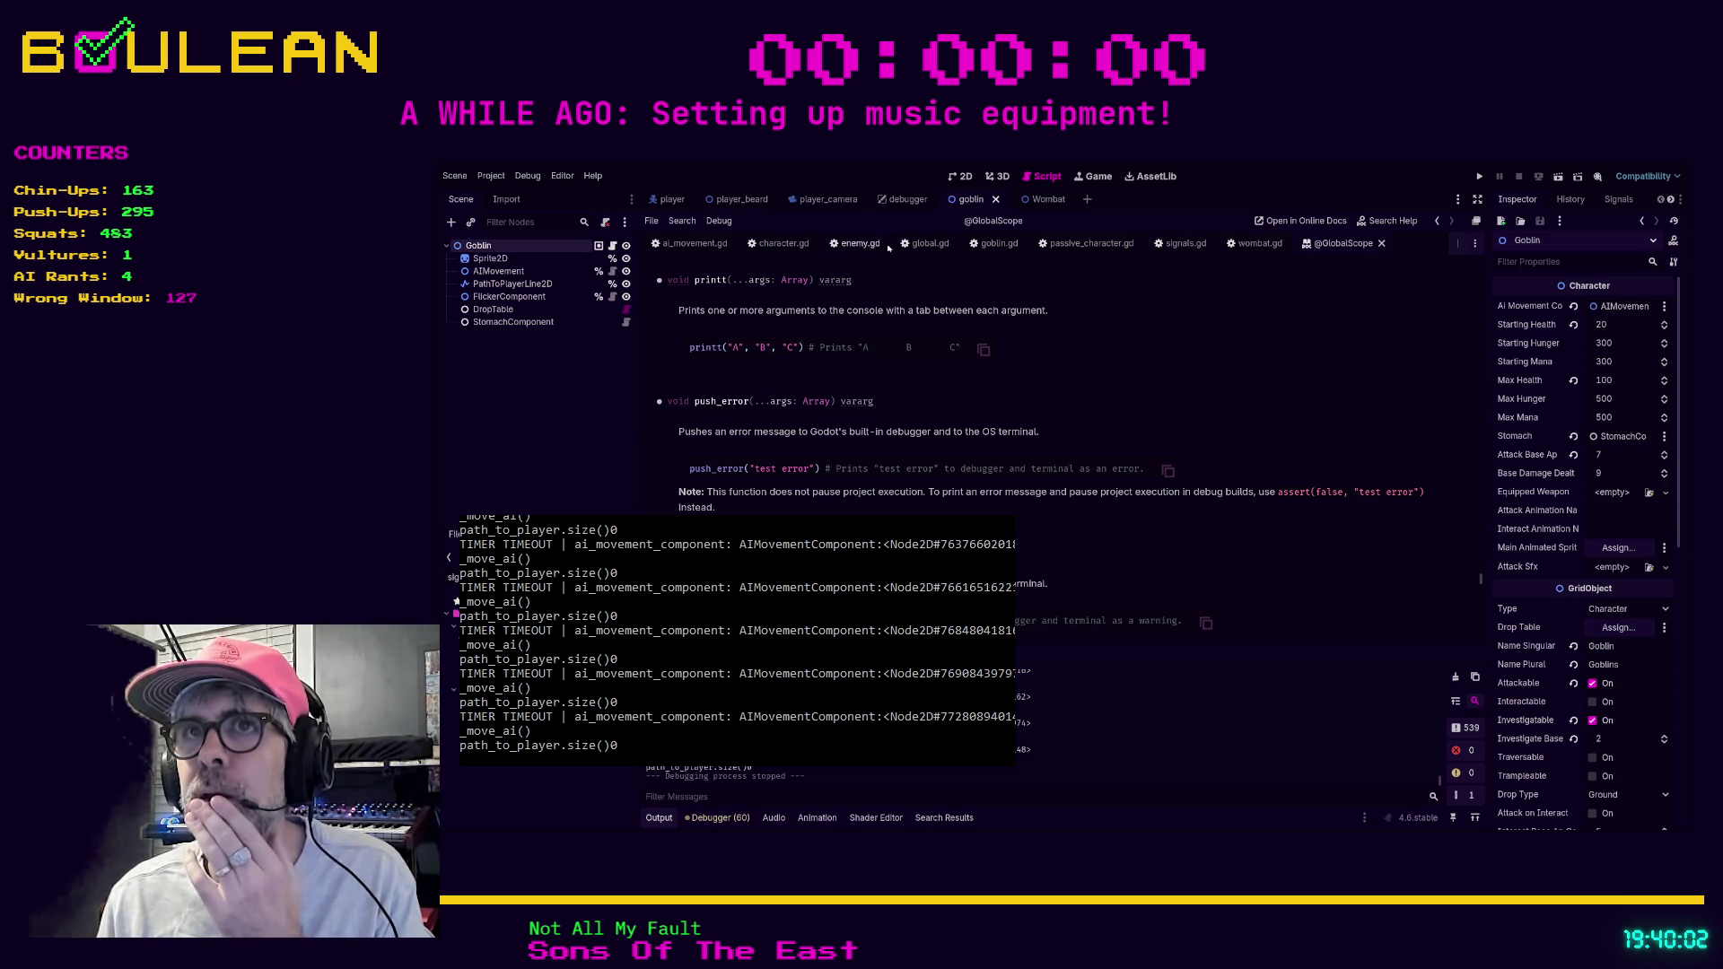
Replace the plus with a comma after the GO TO POSITION label on line 57.
{"action": "left_click", "coordinate": [693, 243]}
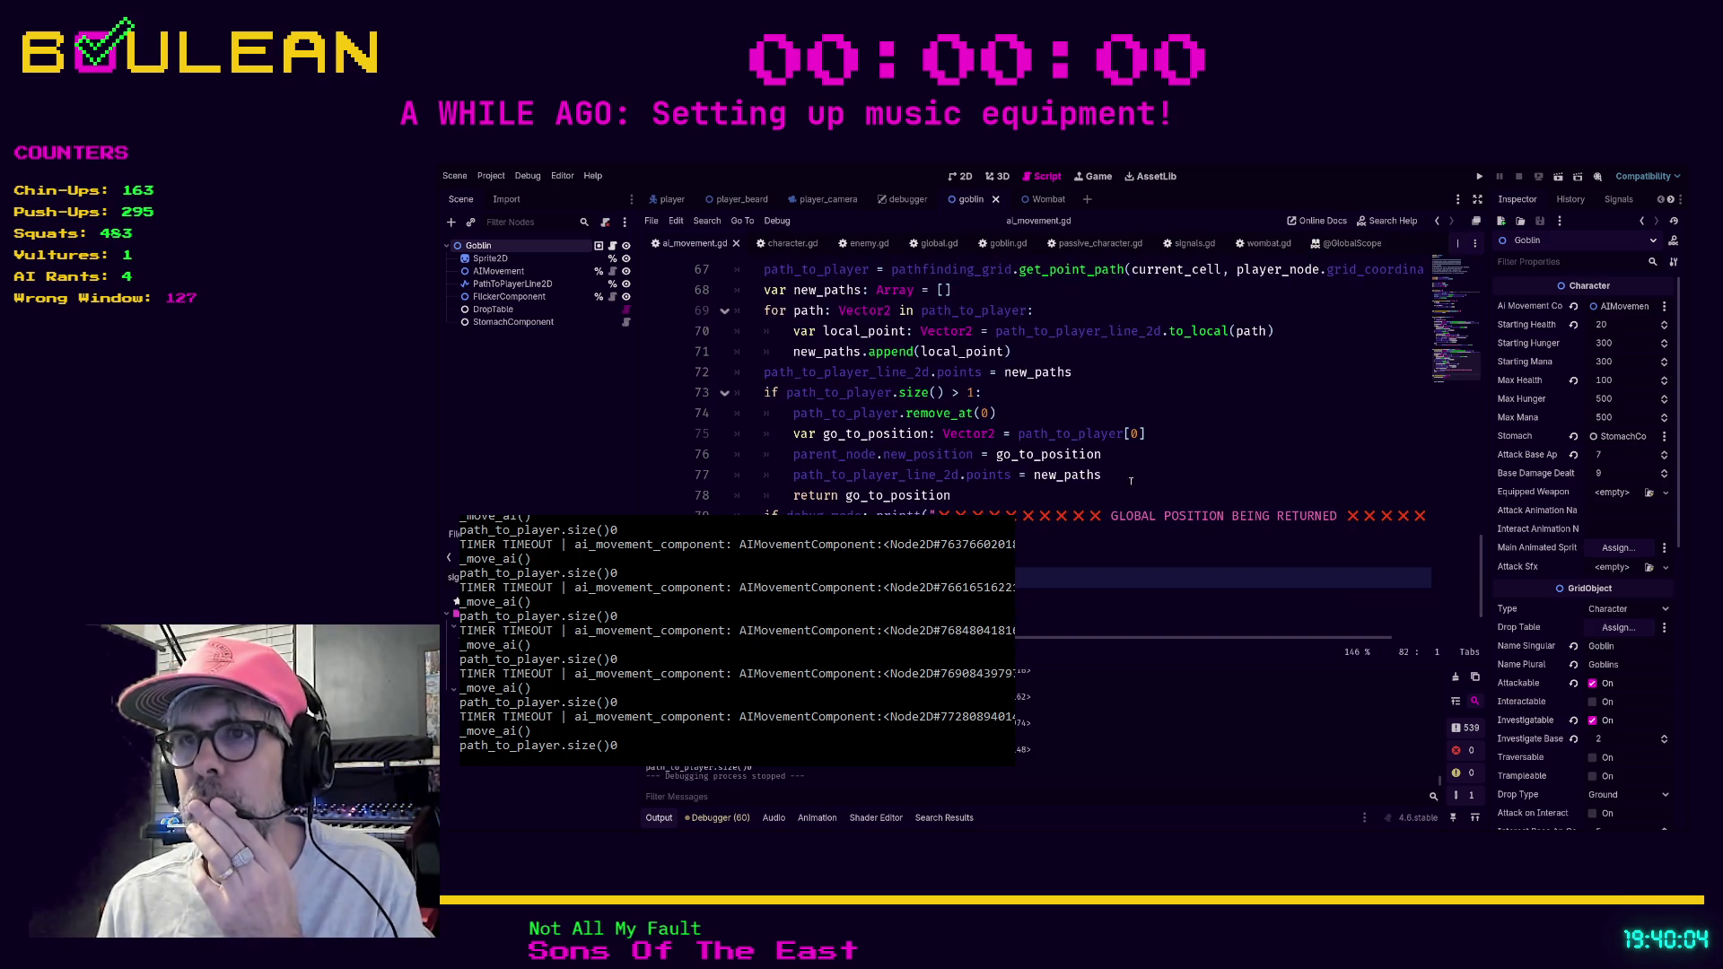
{"action": "scroll", "coordinate": [1120, 491], "scroll_direction": "down", "scroll_amount": 2}
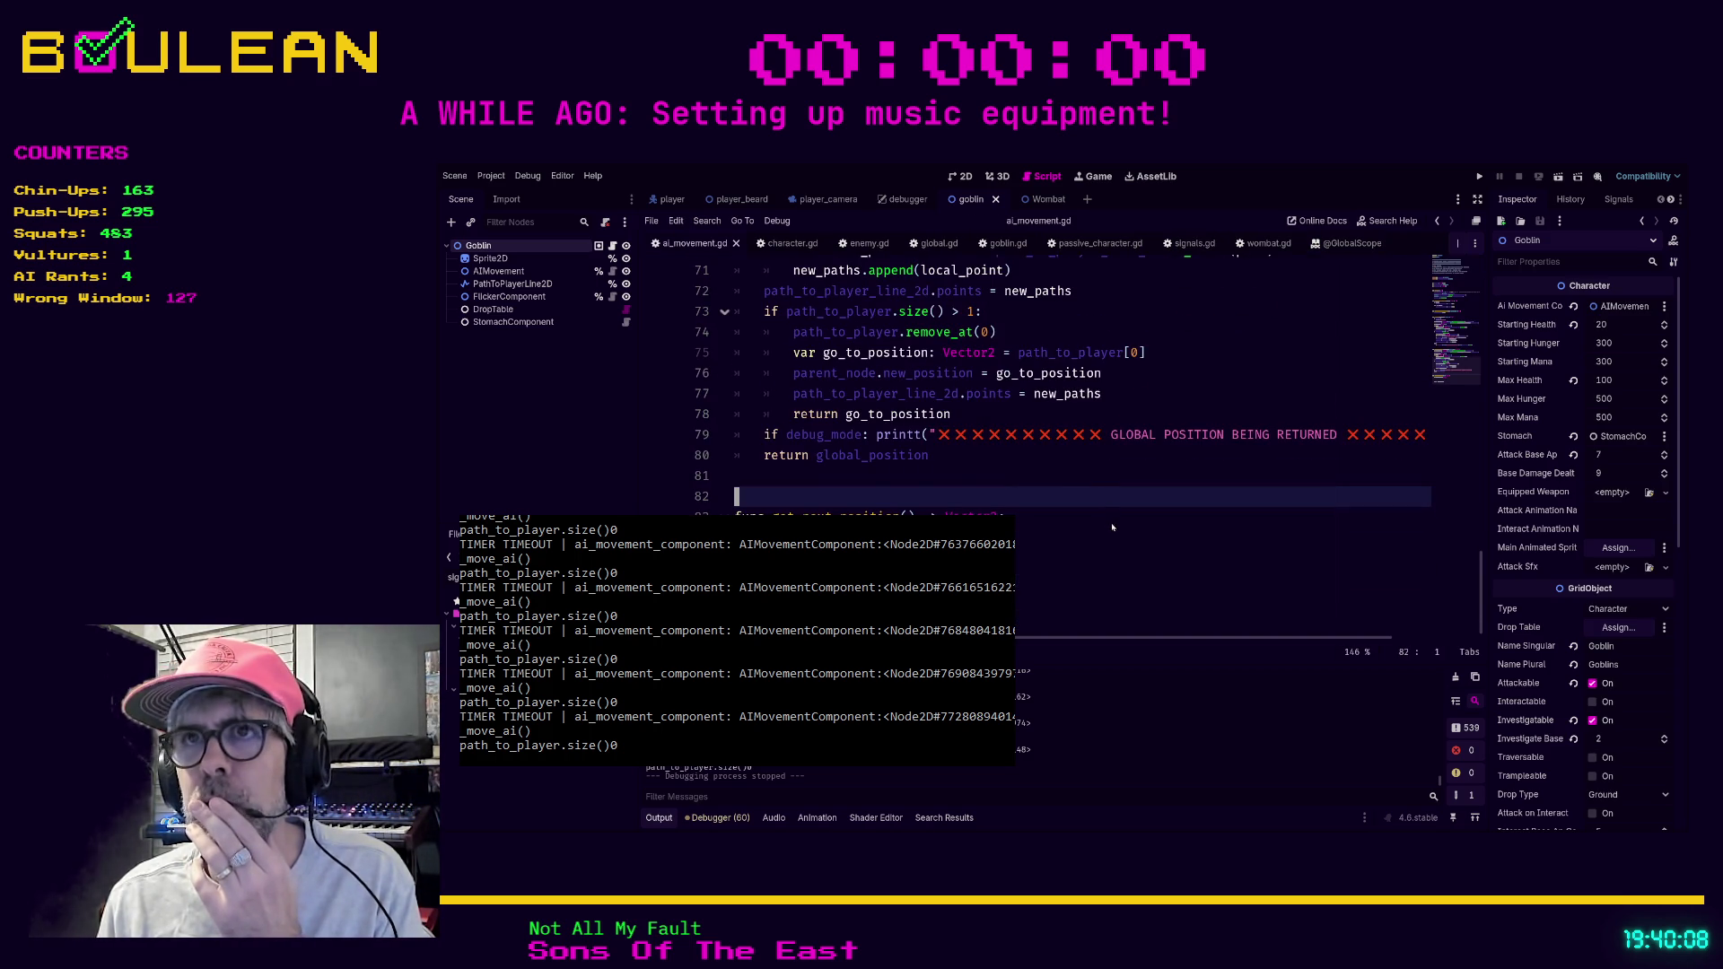
{"action": "scroll", "coordinate": [1080, 477], "scroll_direction": "up", "scroll_amount": 3}
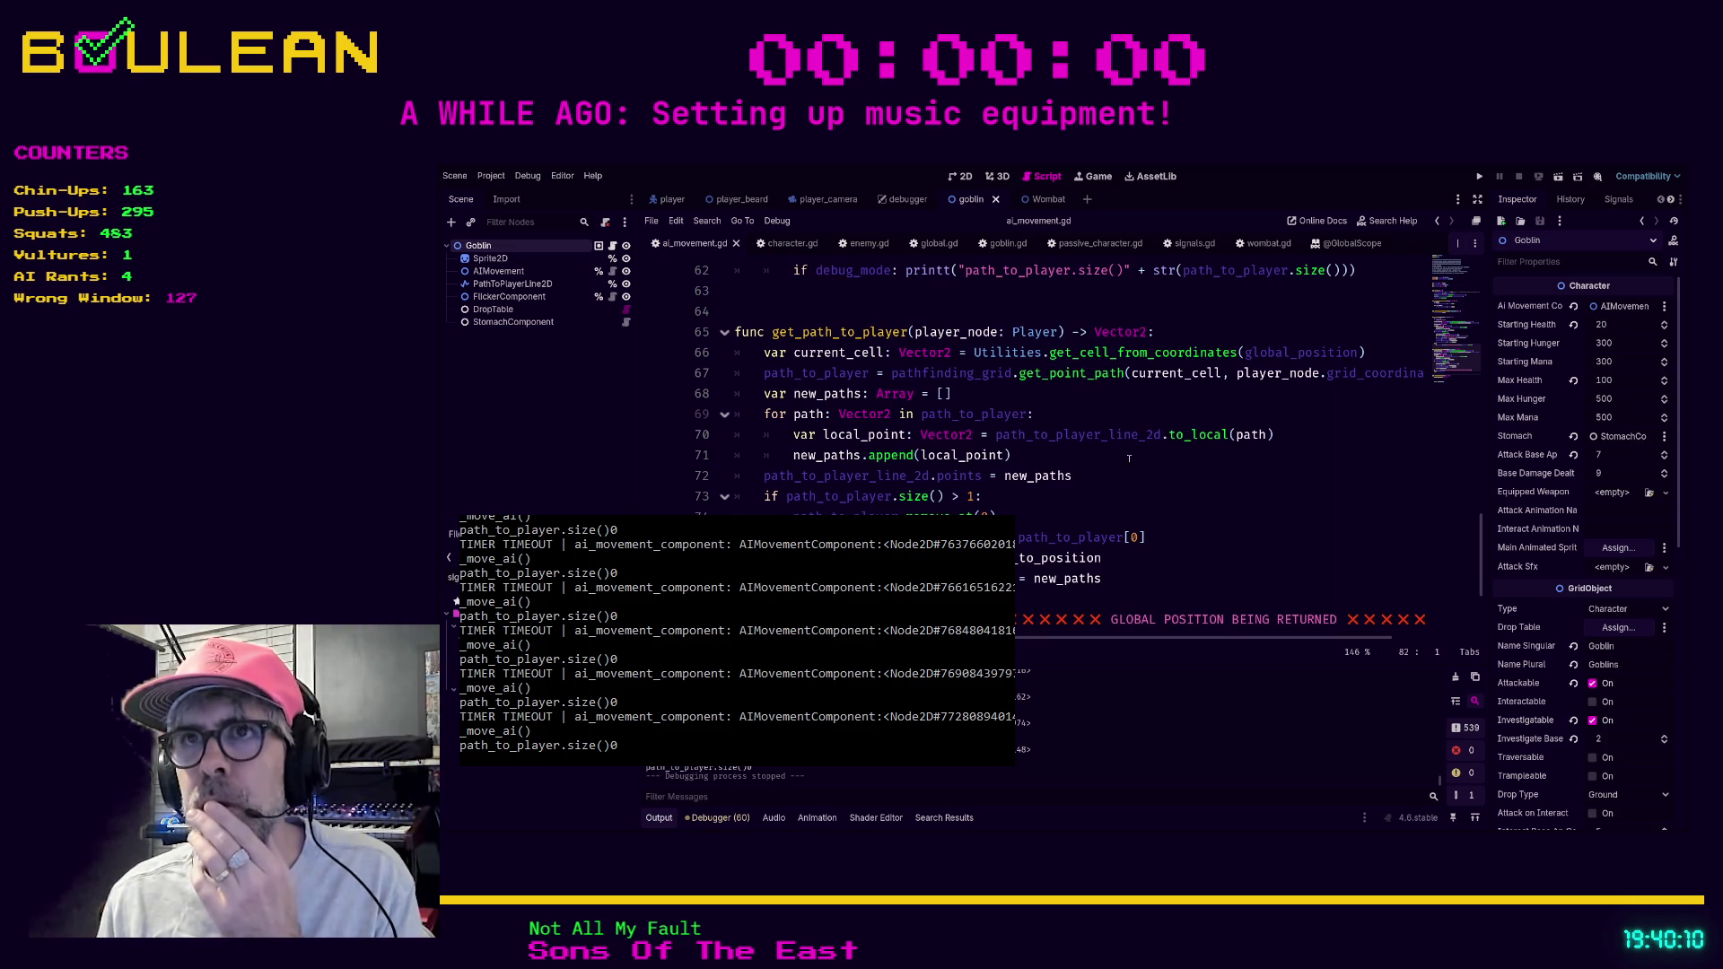
{"action": "scroll", "coordinate": [1136, 465], "scroll_direction": "up", "scroll_amount": 2}
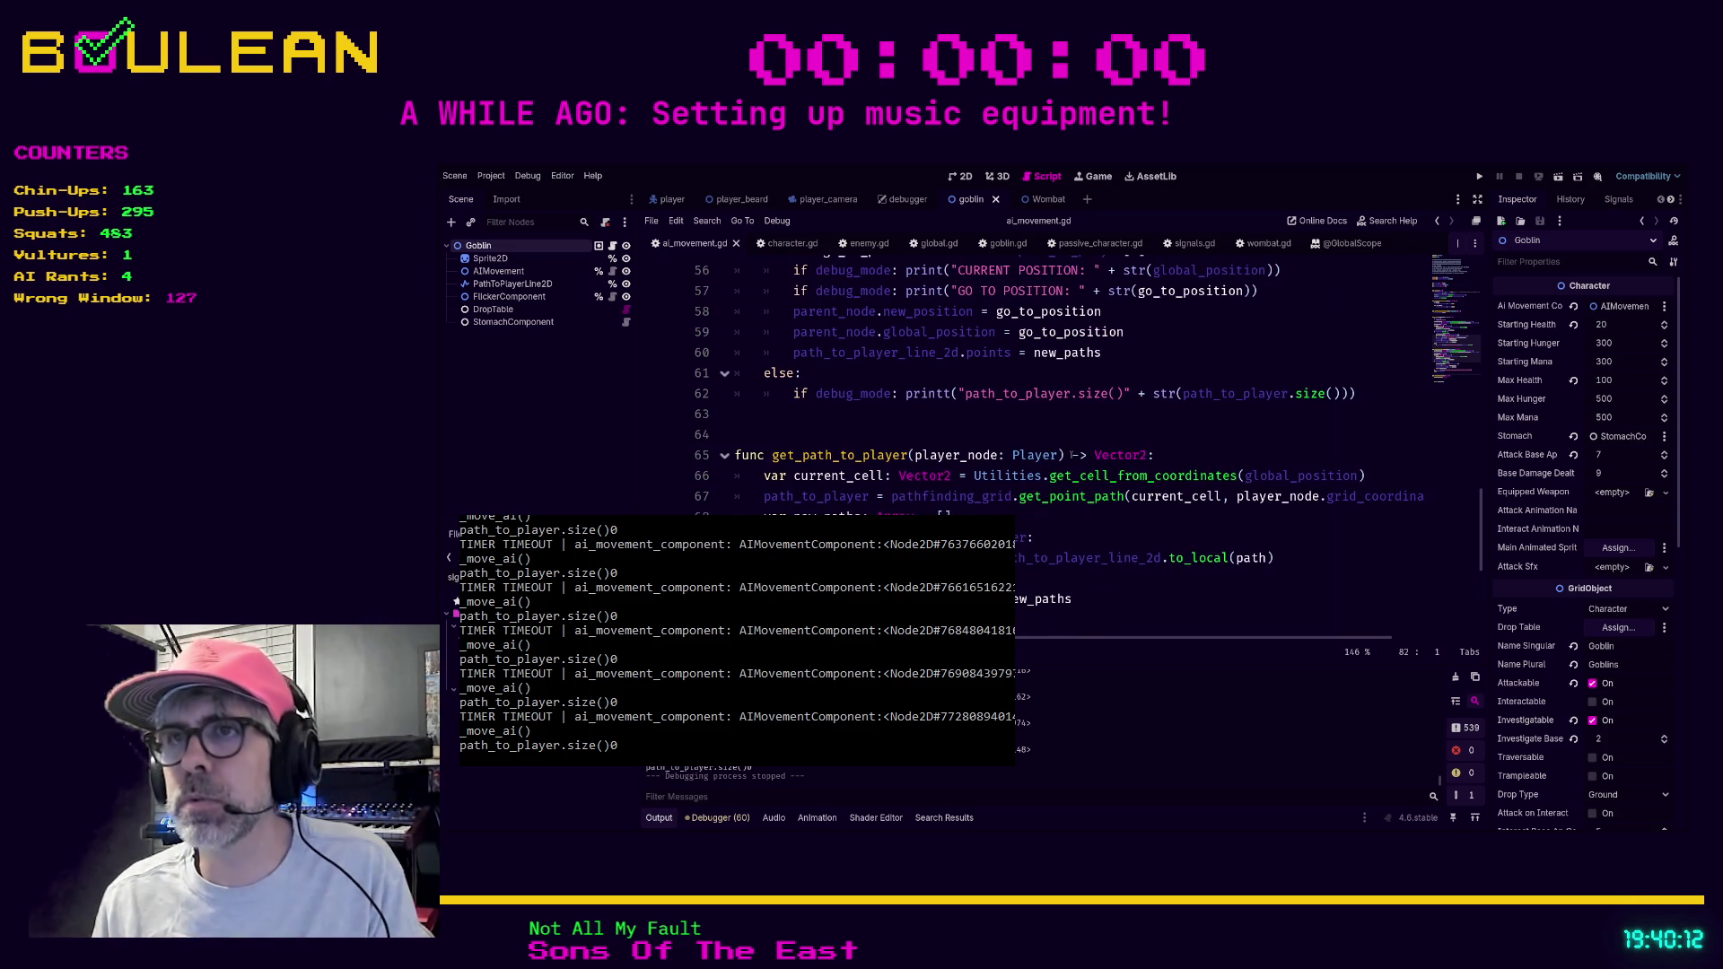
{"action": "scroll", "coordinate": [1077, 403], "scroll_direction": "up", "scroll_amount": 1}
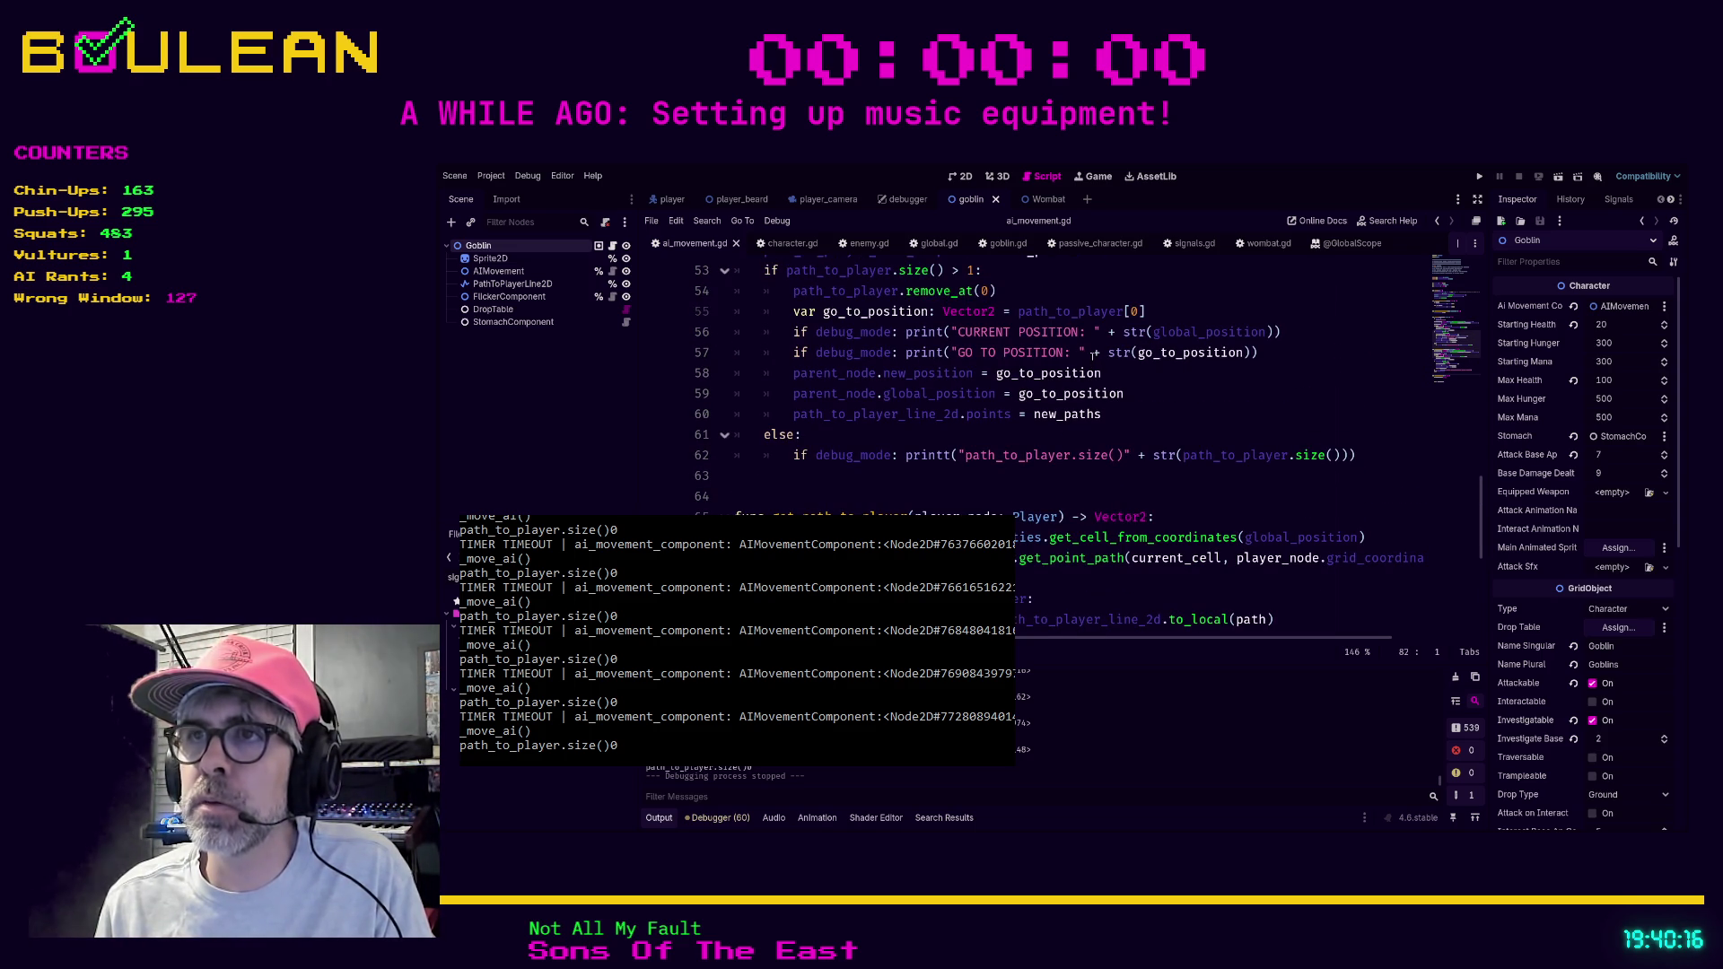
{"action": "scroll", "coordinate": [1095, 358], "scroll_direction": "up", "scroll_amount": 1}
{"action": "left_click_drag", "start_coordinate": [1092, 357], "coordinate": [1103, 359]}
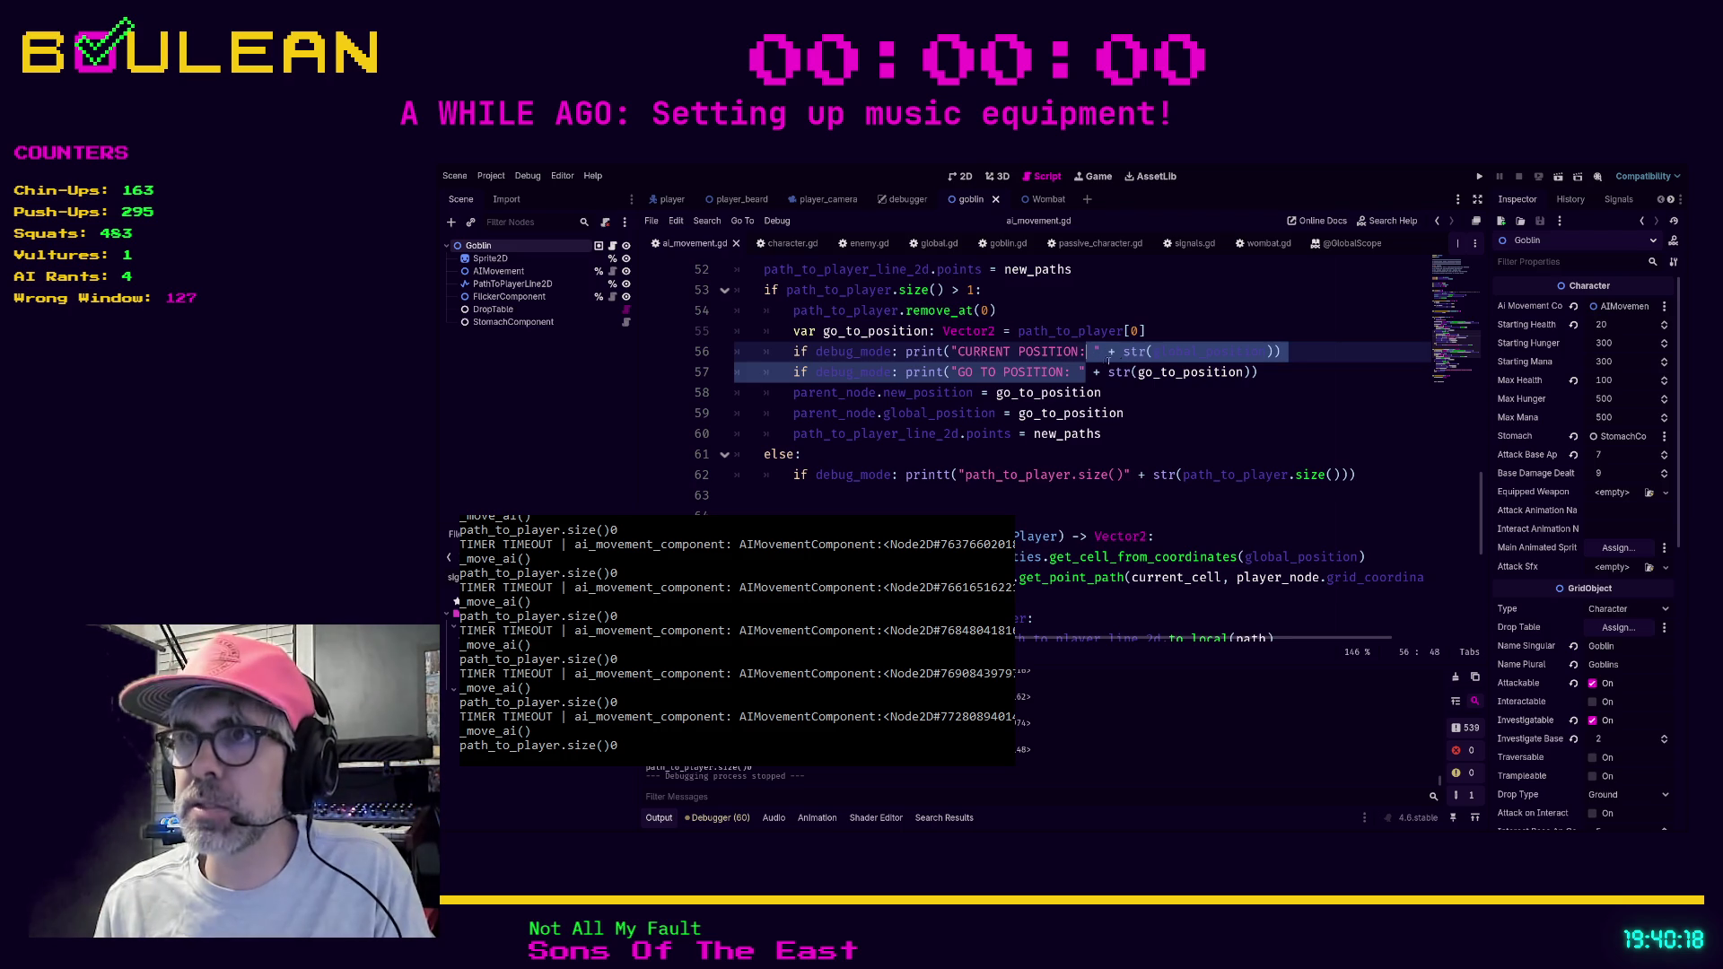
{"action": "left_click", "coordinate": [1087, 371]}
{"action": "type", "text": ","}
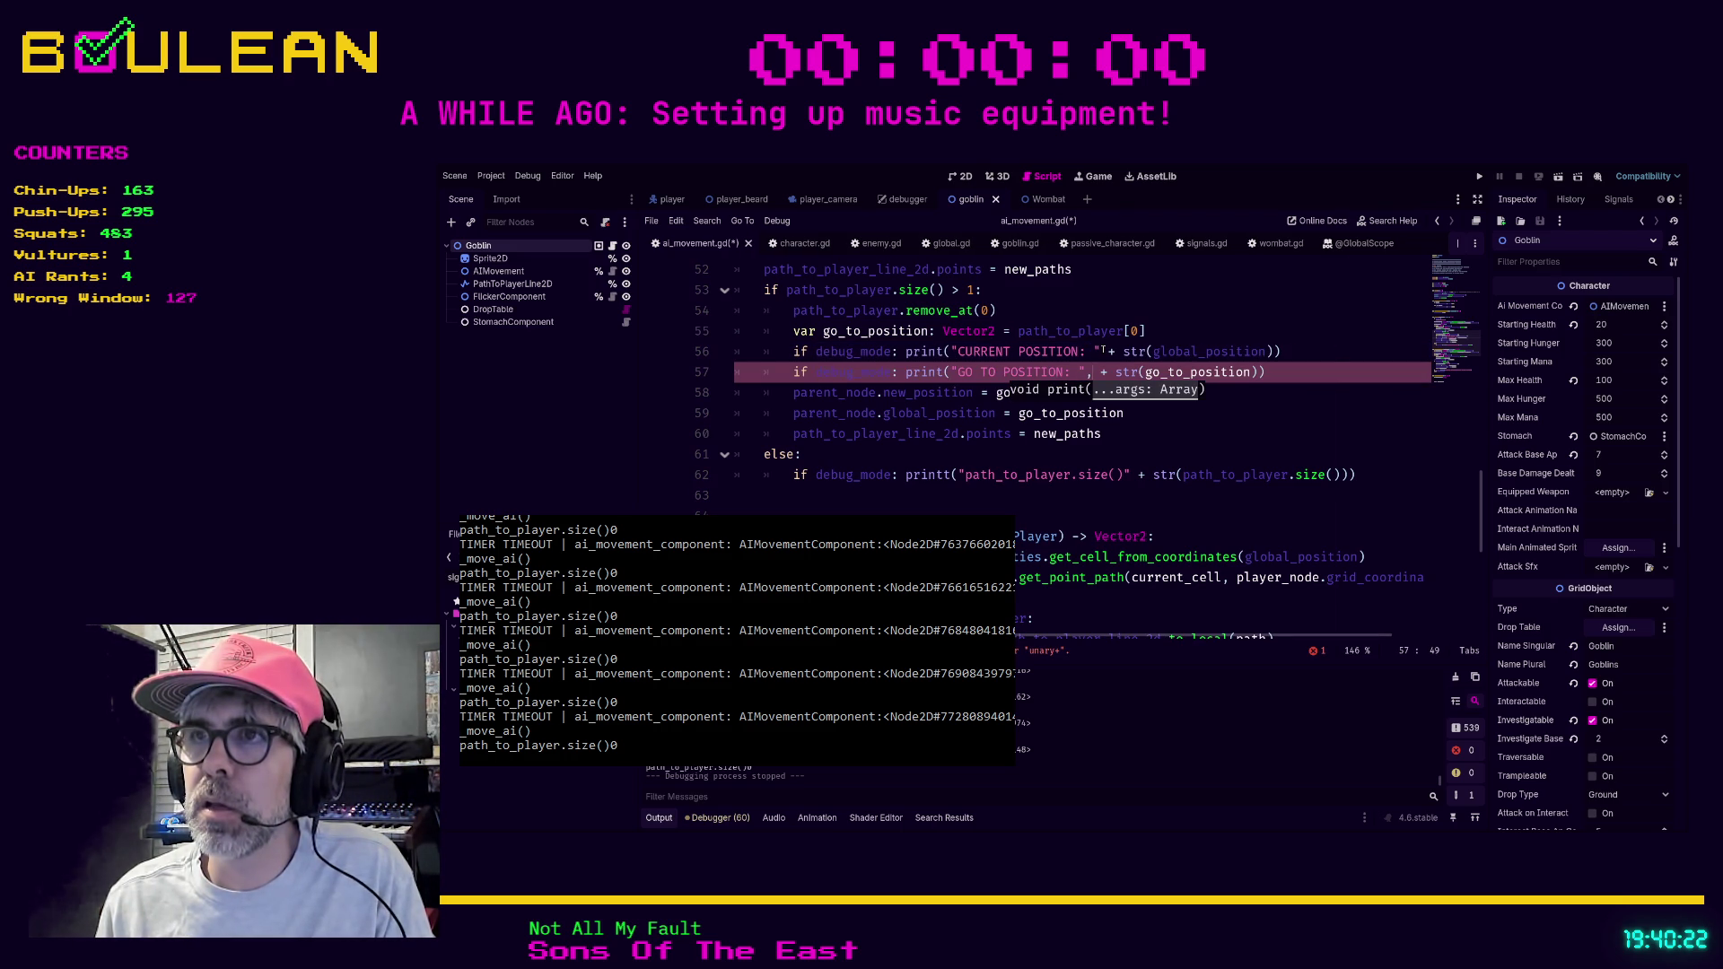
{"action": "key", "text": "BackSpace"}
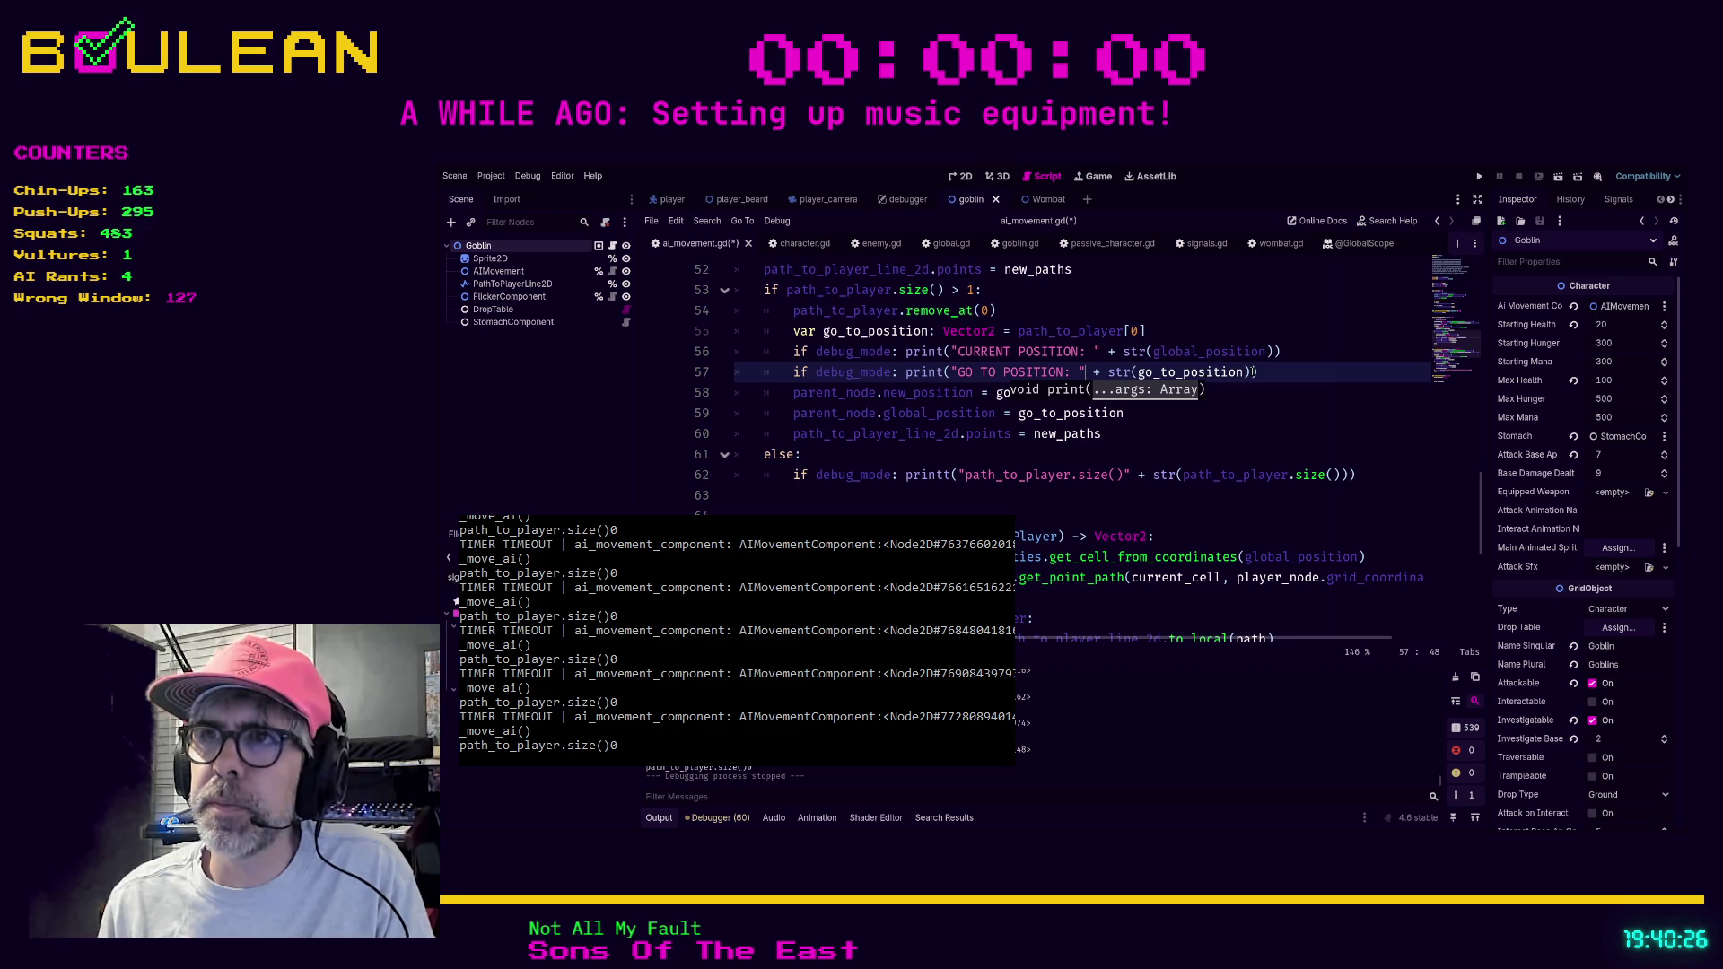
{"action": "left_click", "coordinate": [1097, 372]}
{"action": "key", "text": "BackSpace"}
{"action": "key", "text": "BackSpace"}
{"action": "type", "text": ","}
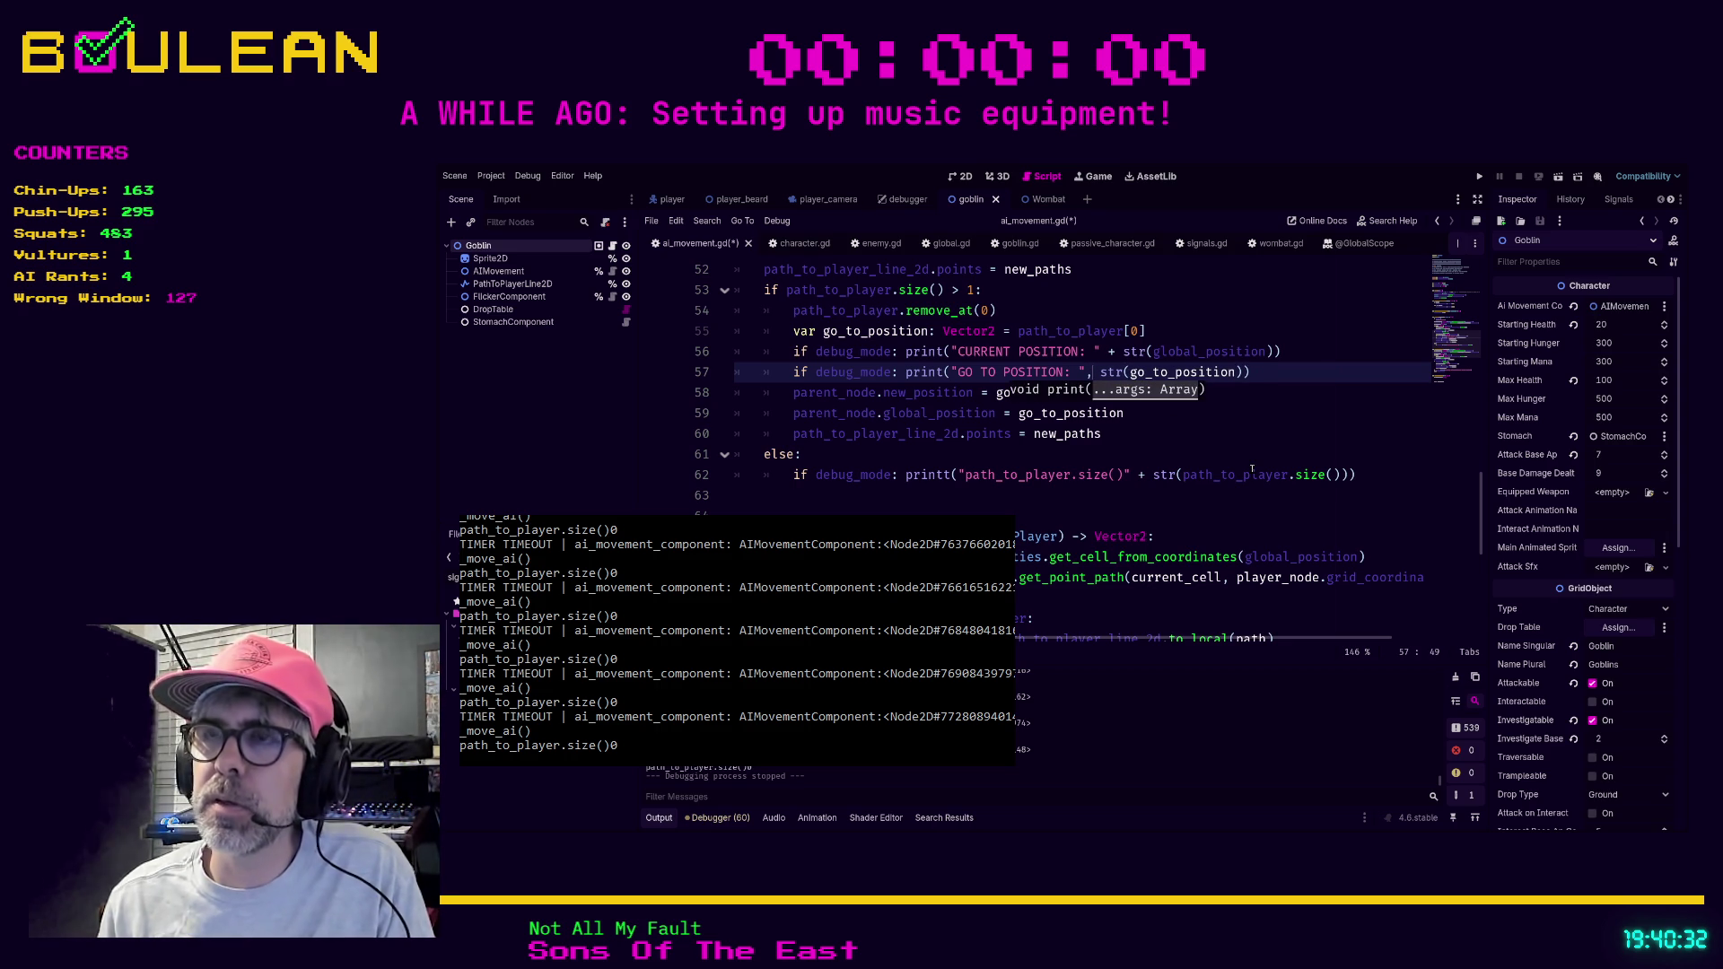
Replace the plus with a comma after the CURRENT POSITION label on line 56.
{"action": "left_click", "coordinate": [1158, 412]}
{"action": "left_click", "coordinate": [1103, 351]}
{"action": "left_click", "coordinate": [1114, 351]}
{"action": "key", "text": "BackSpace"}
{"action": "key", "text": "BackSpace"}
{"action": "type", "text": ","}
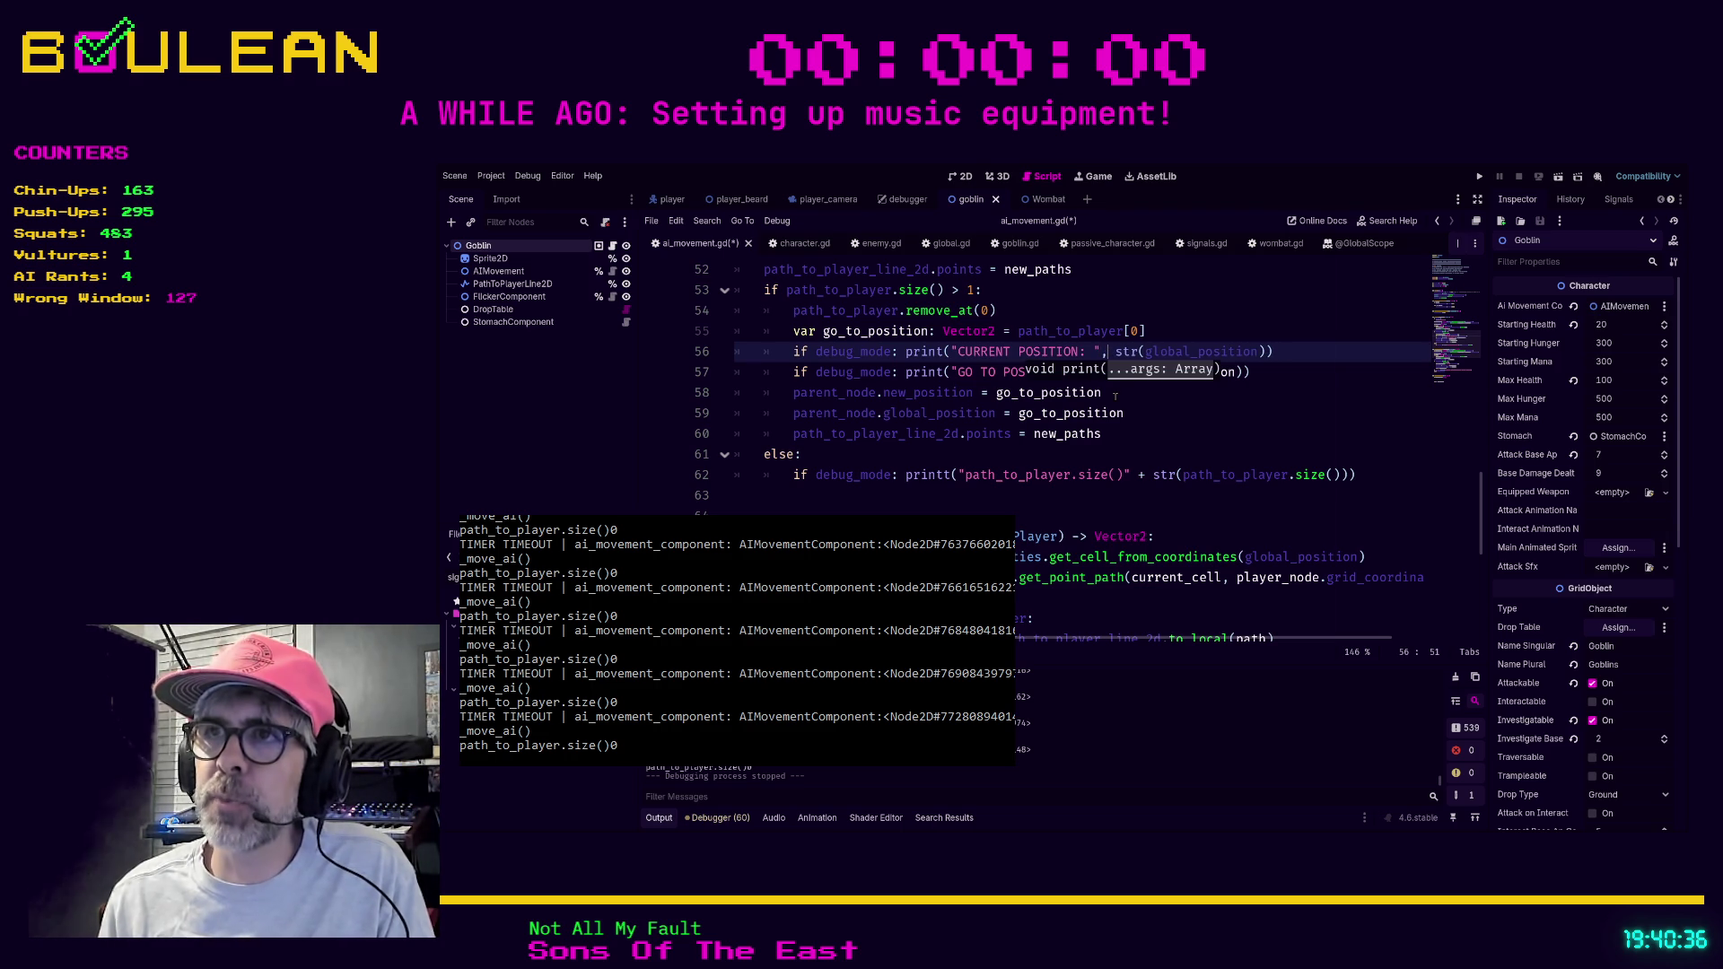
{"action": "left_click", "coordinate": [1306, 384]}
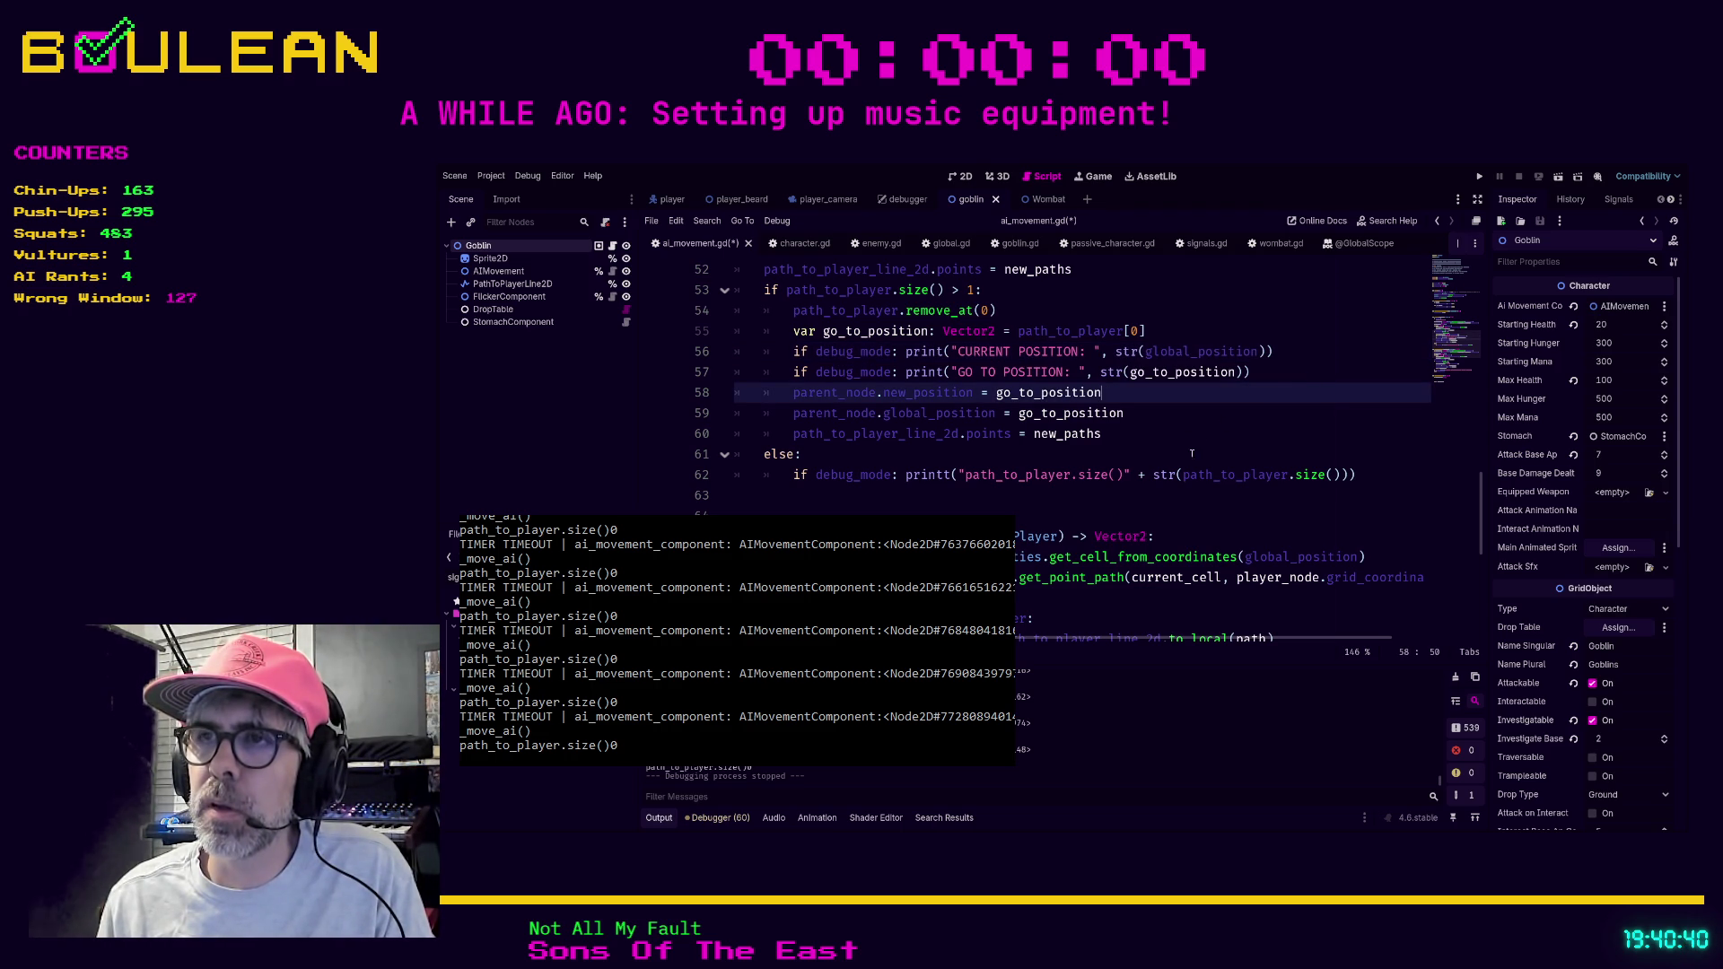
Swap line 62's plus sign for a comma, then save and run the game.
{"action": "left_click", "coordinate": [1148, 475]}
{"action": "key", "text": "BackSpace"}
{"action": "key", "text": "BackSpace"}
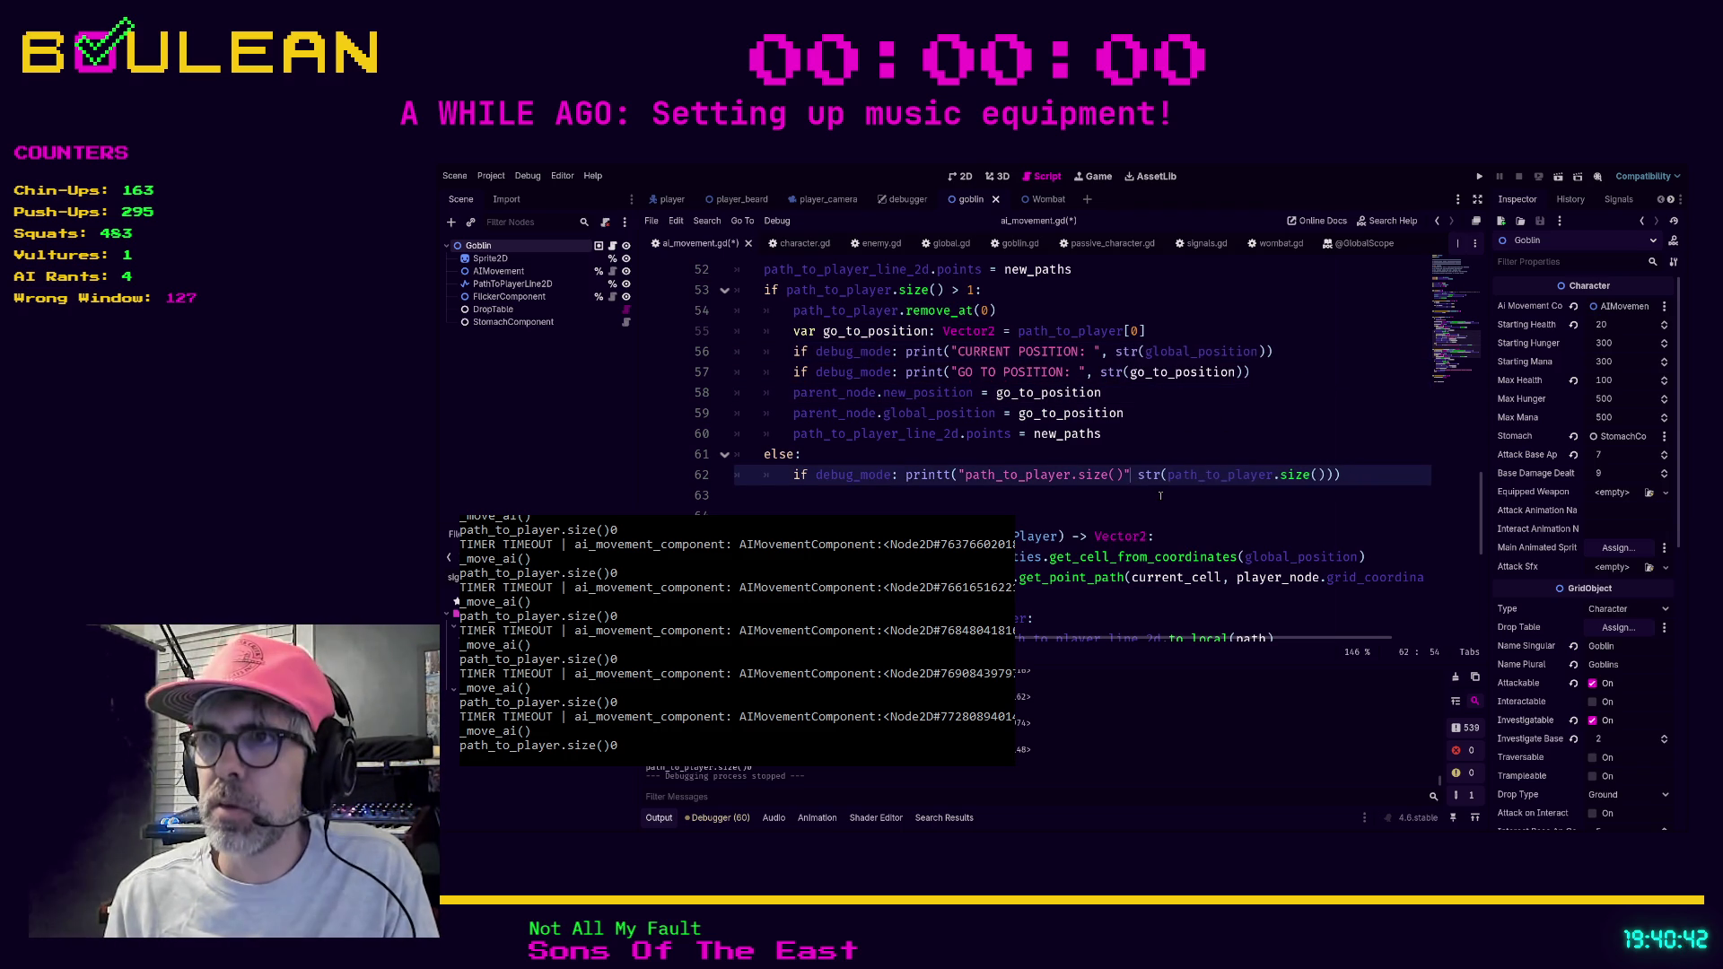
{"action": "type", "text": ","}
{"action": "left_click", "coordinate": [1261, 437]}
{"action": "key", "text": "F5"}
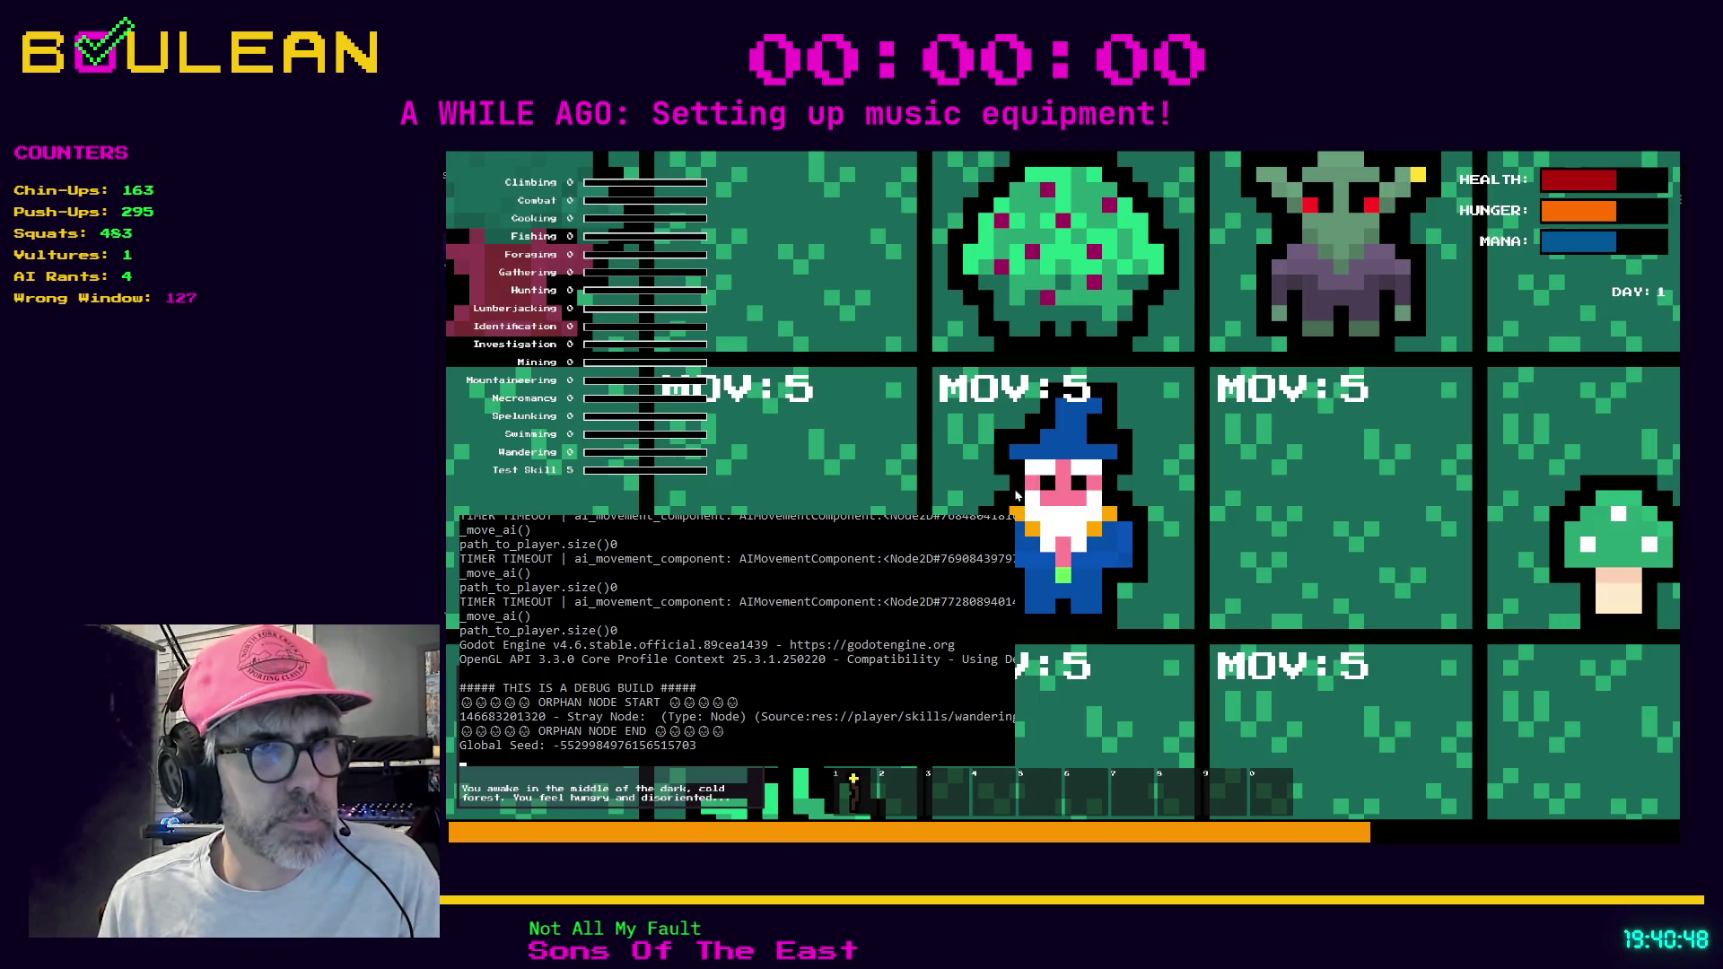
Zoom out the game view, move the wizard two tiles down, then close the game.
{"action": "scroll", "coordinate": [1077, 529], "scroll_direction": "down", "scroll_amount": 5}
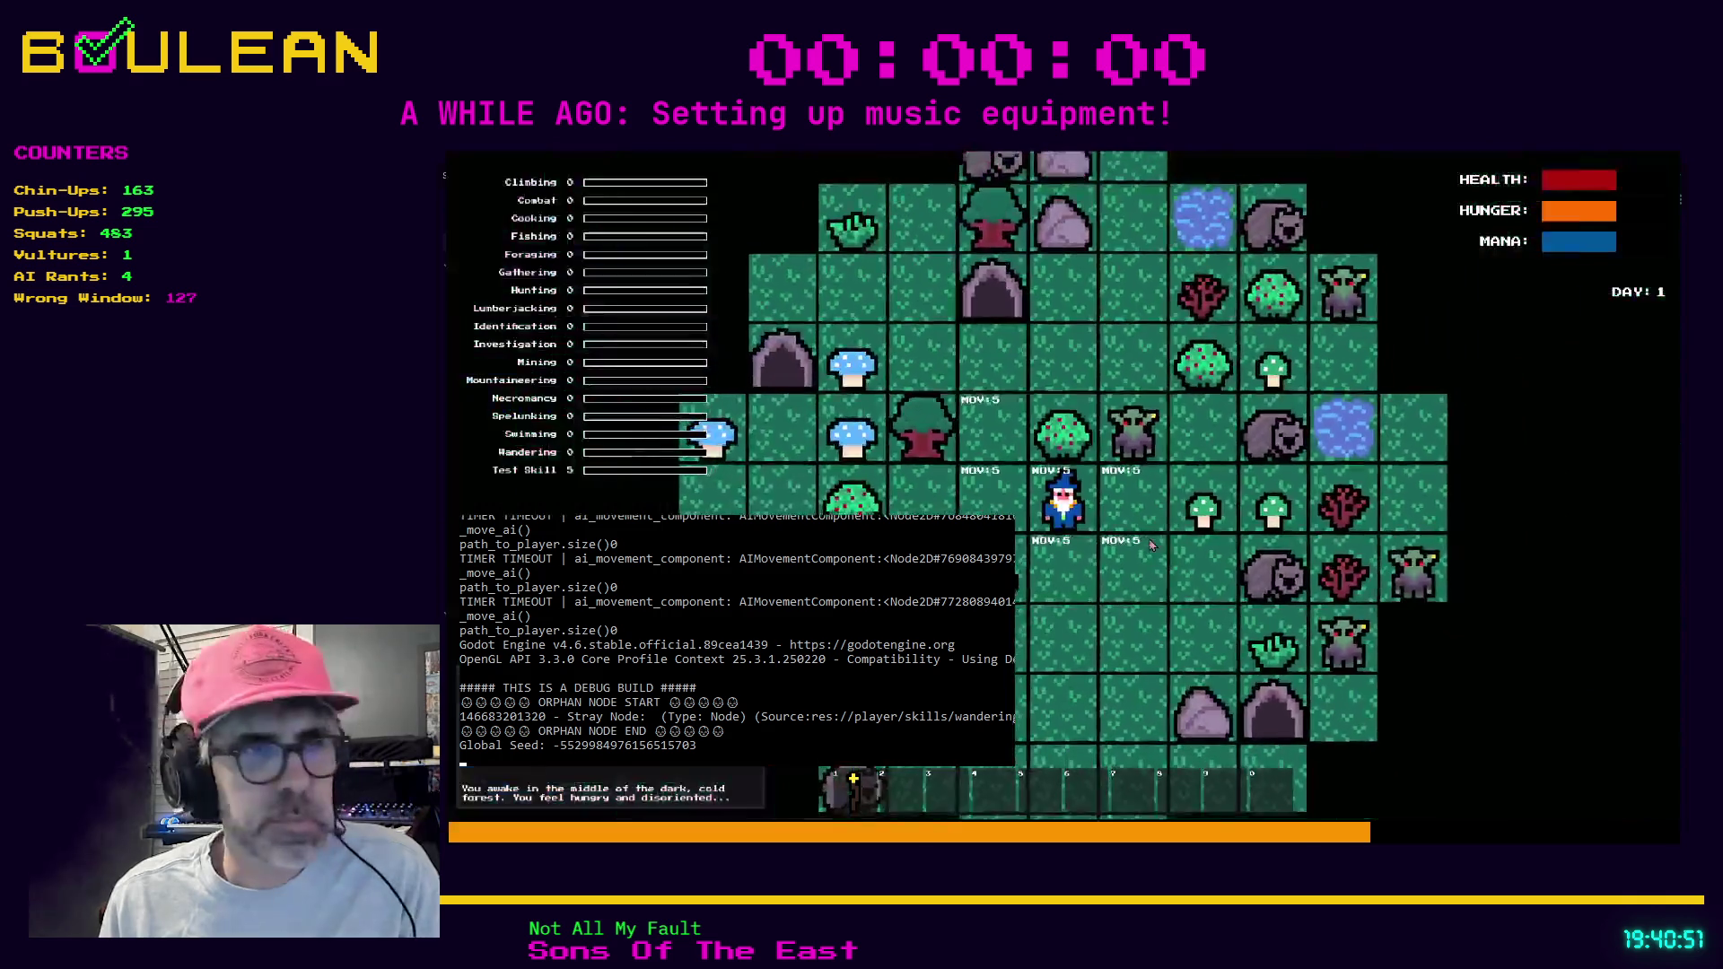
{"action": "key", "text": "Down"}
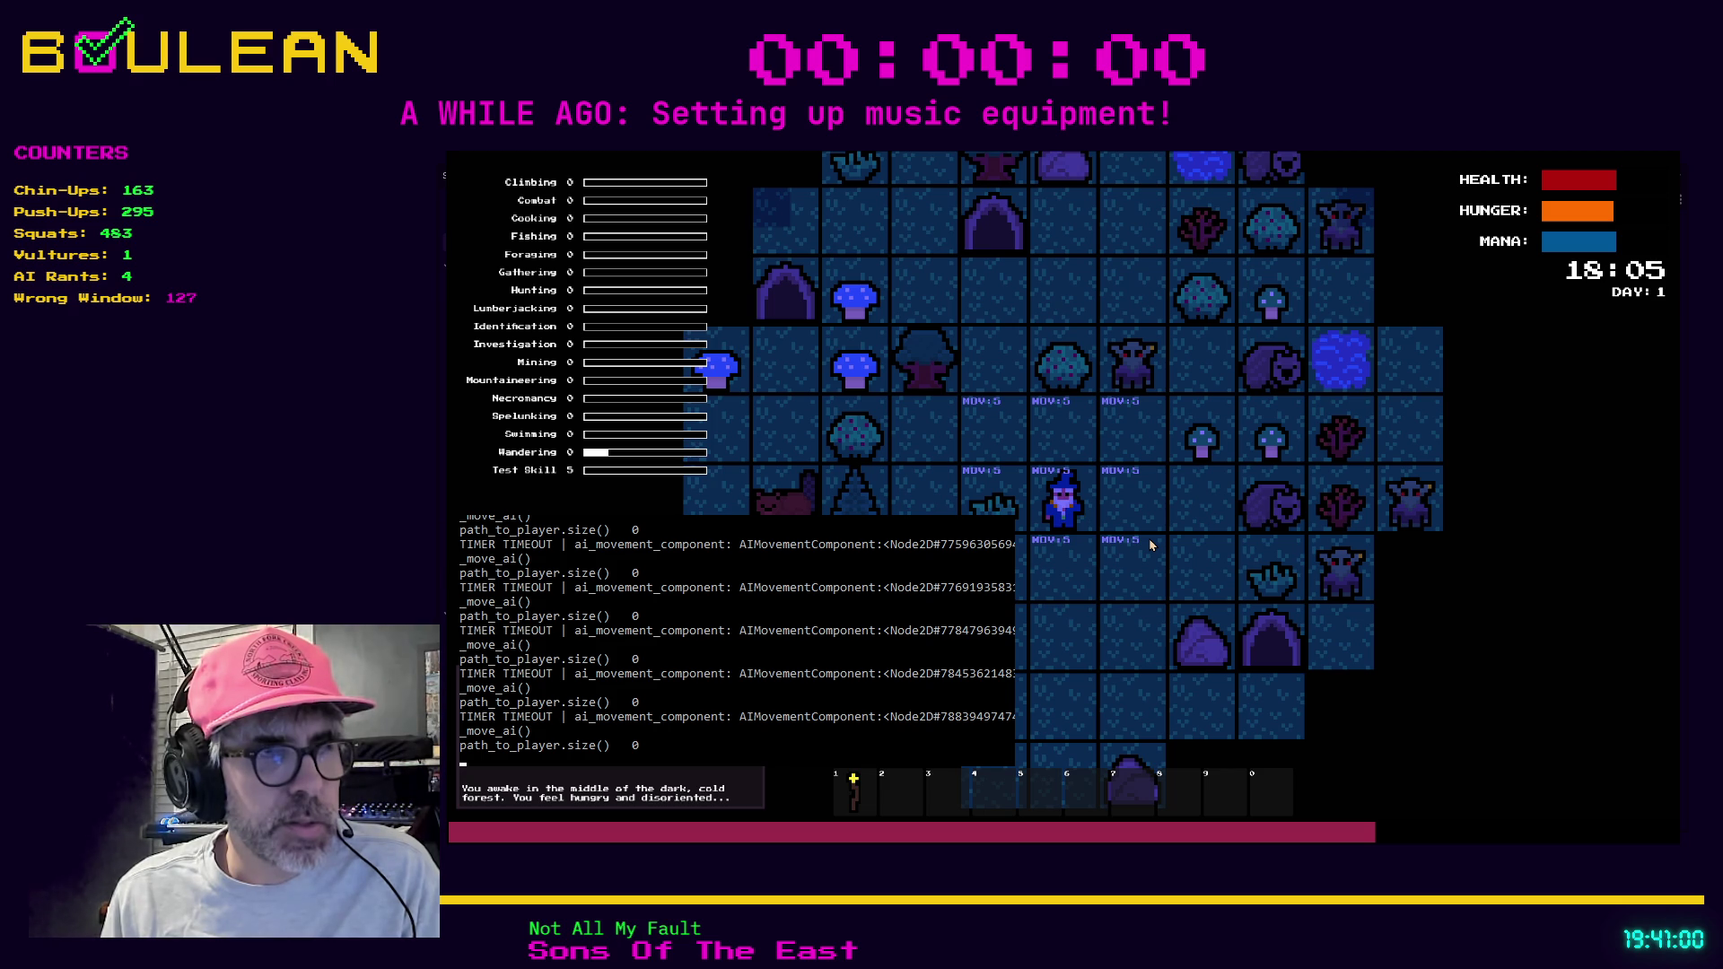
{"action": "key", "text": "Down"}
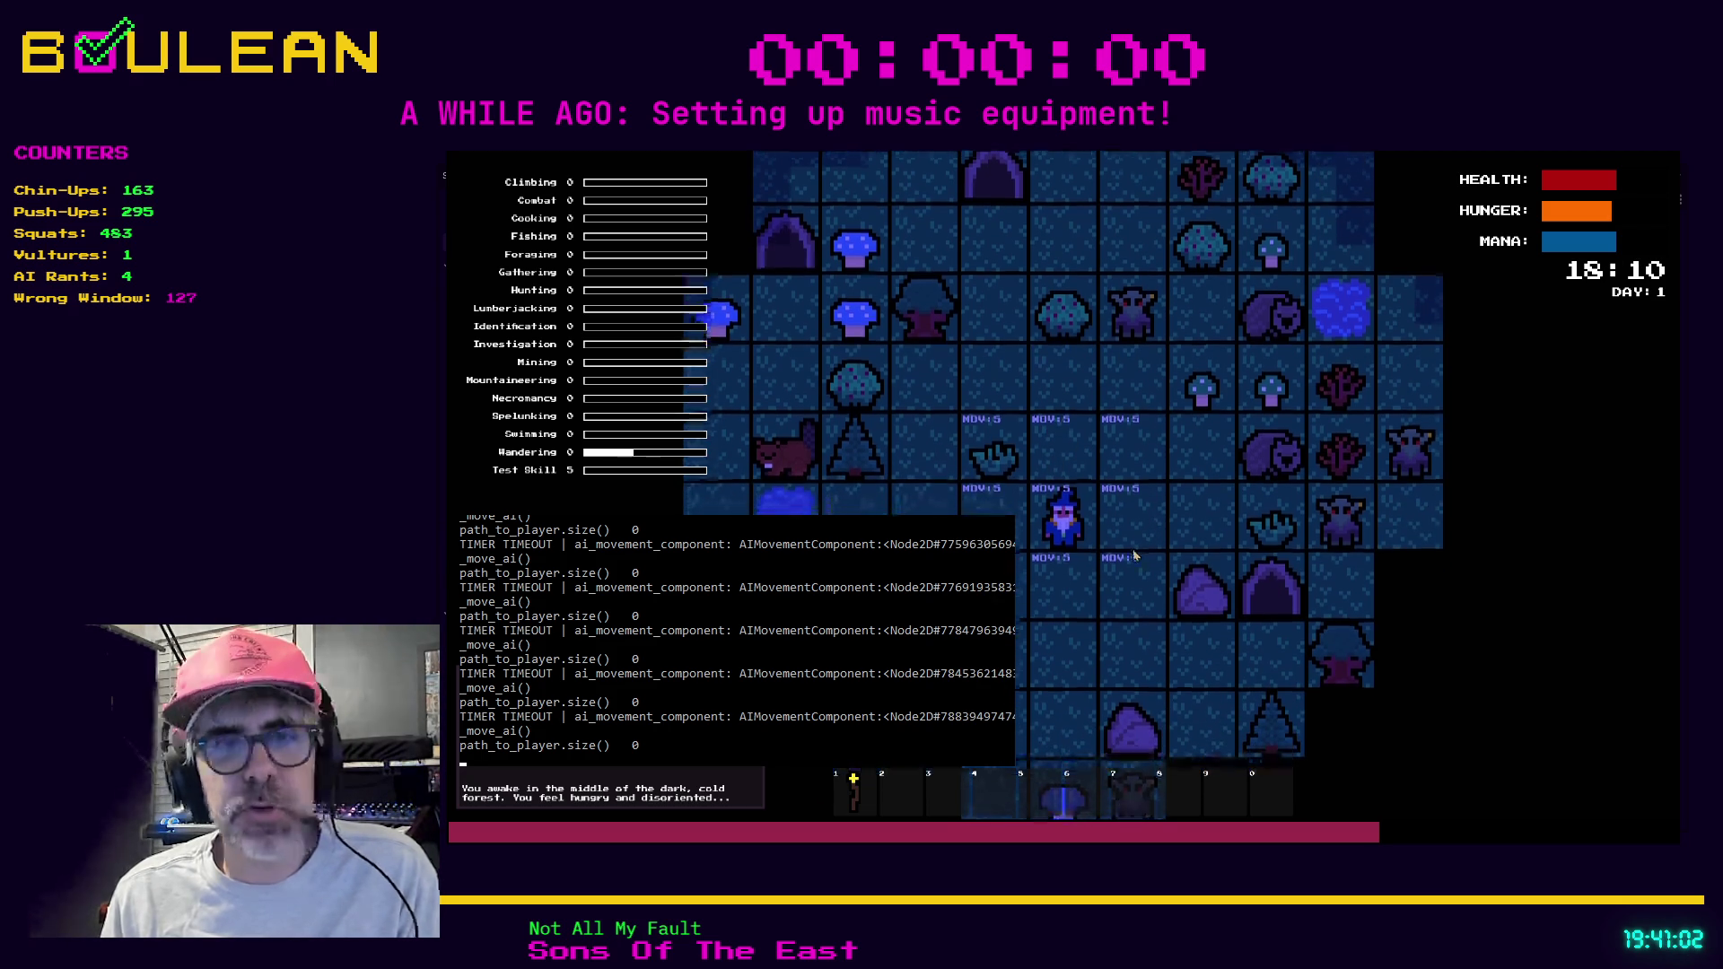
{"action": "key", "text": "Escape"}
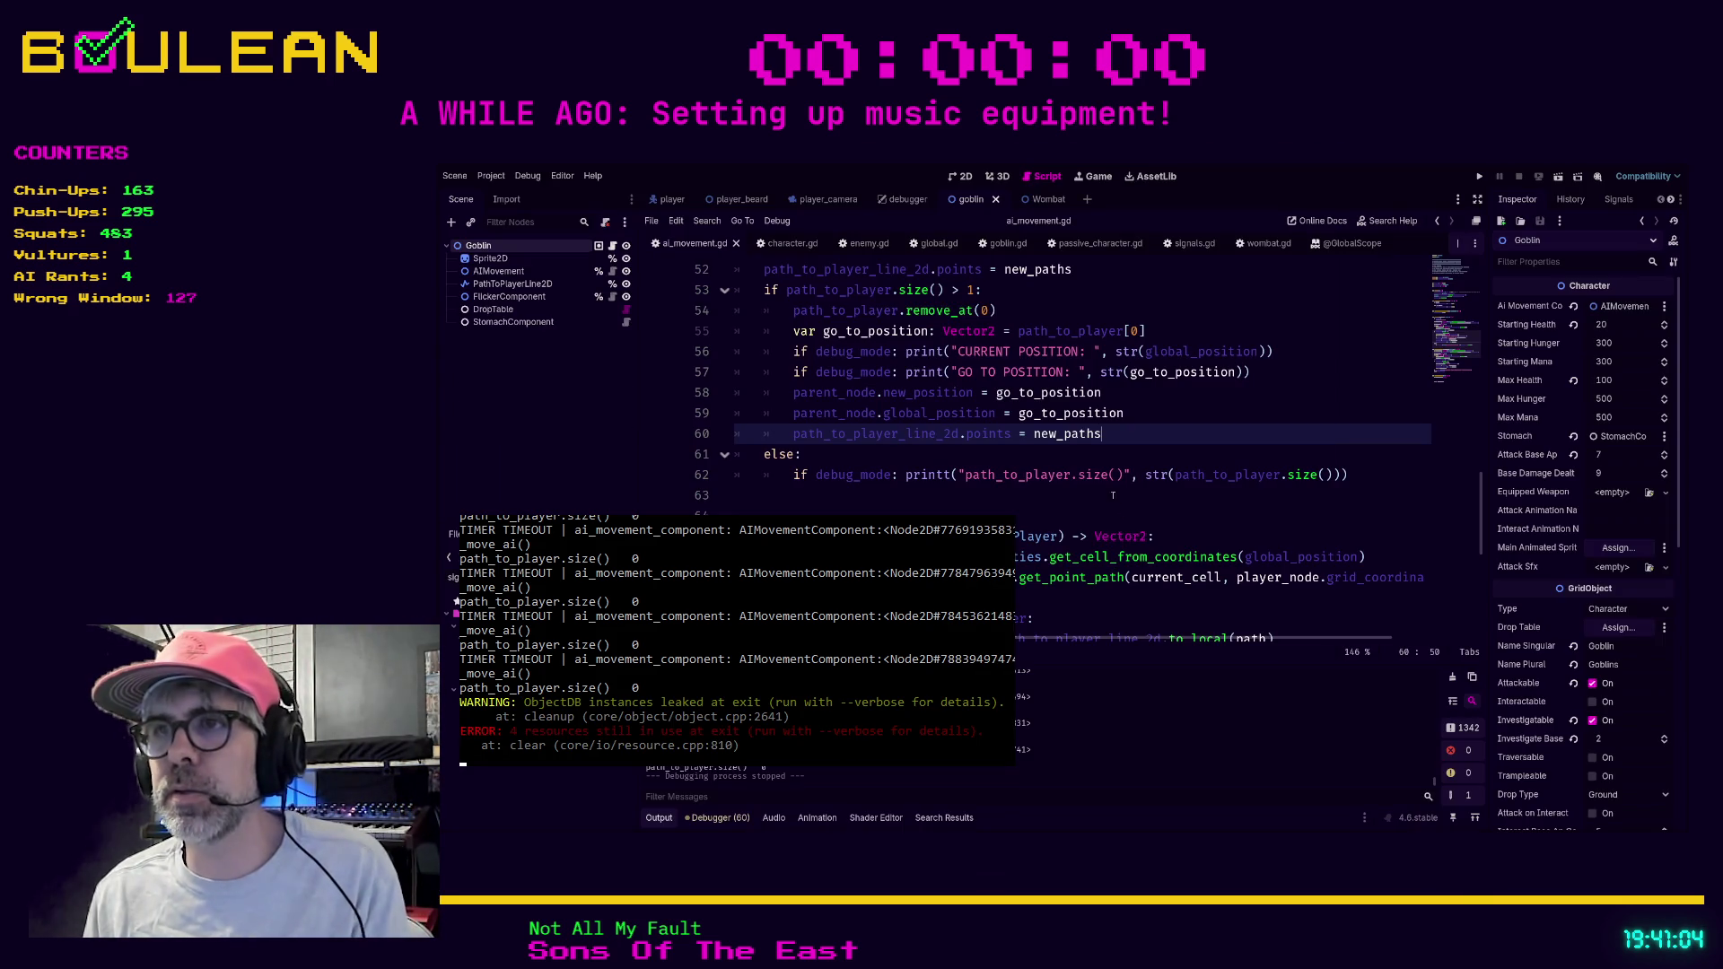
Check printt's argument hint, then remove trailing spaces from the CURRENT POSITION and GO TO POSITION labels.
{"action": "left_click", "coordinate": [1121, 475]}
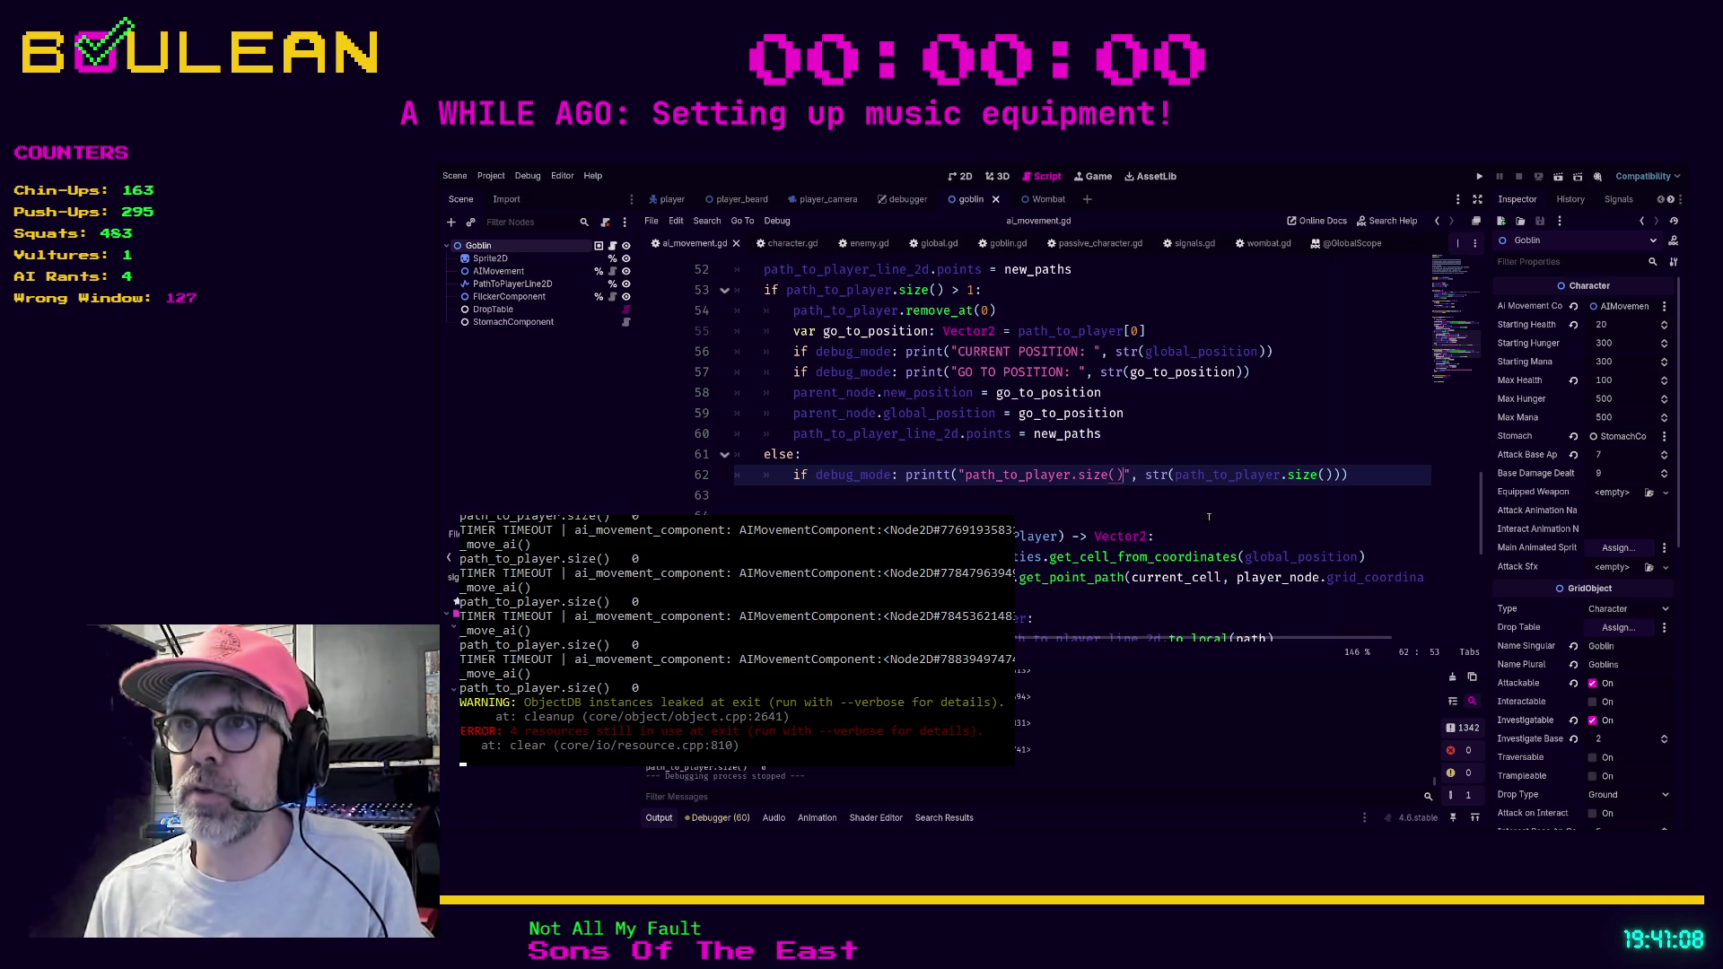
{"action": "key", "text": "ctrl+space"}
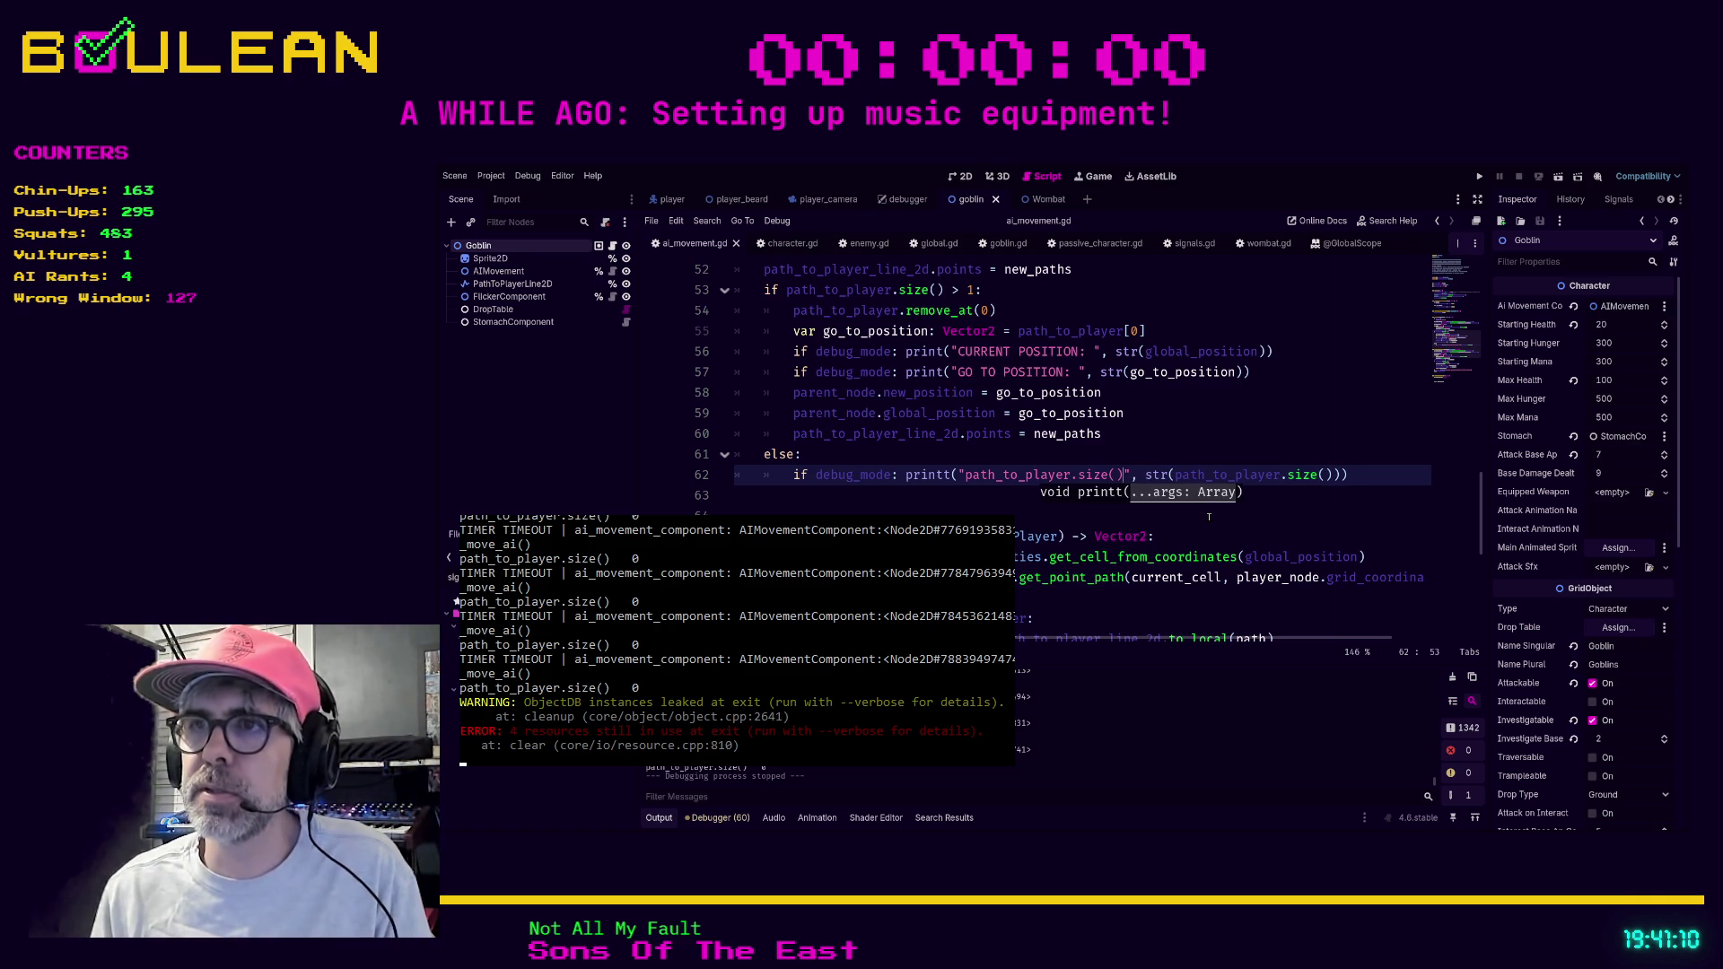
{"action": "left_click", "coordinate": [1093, 352]}
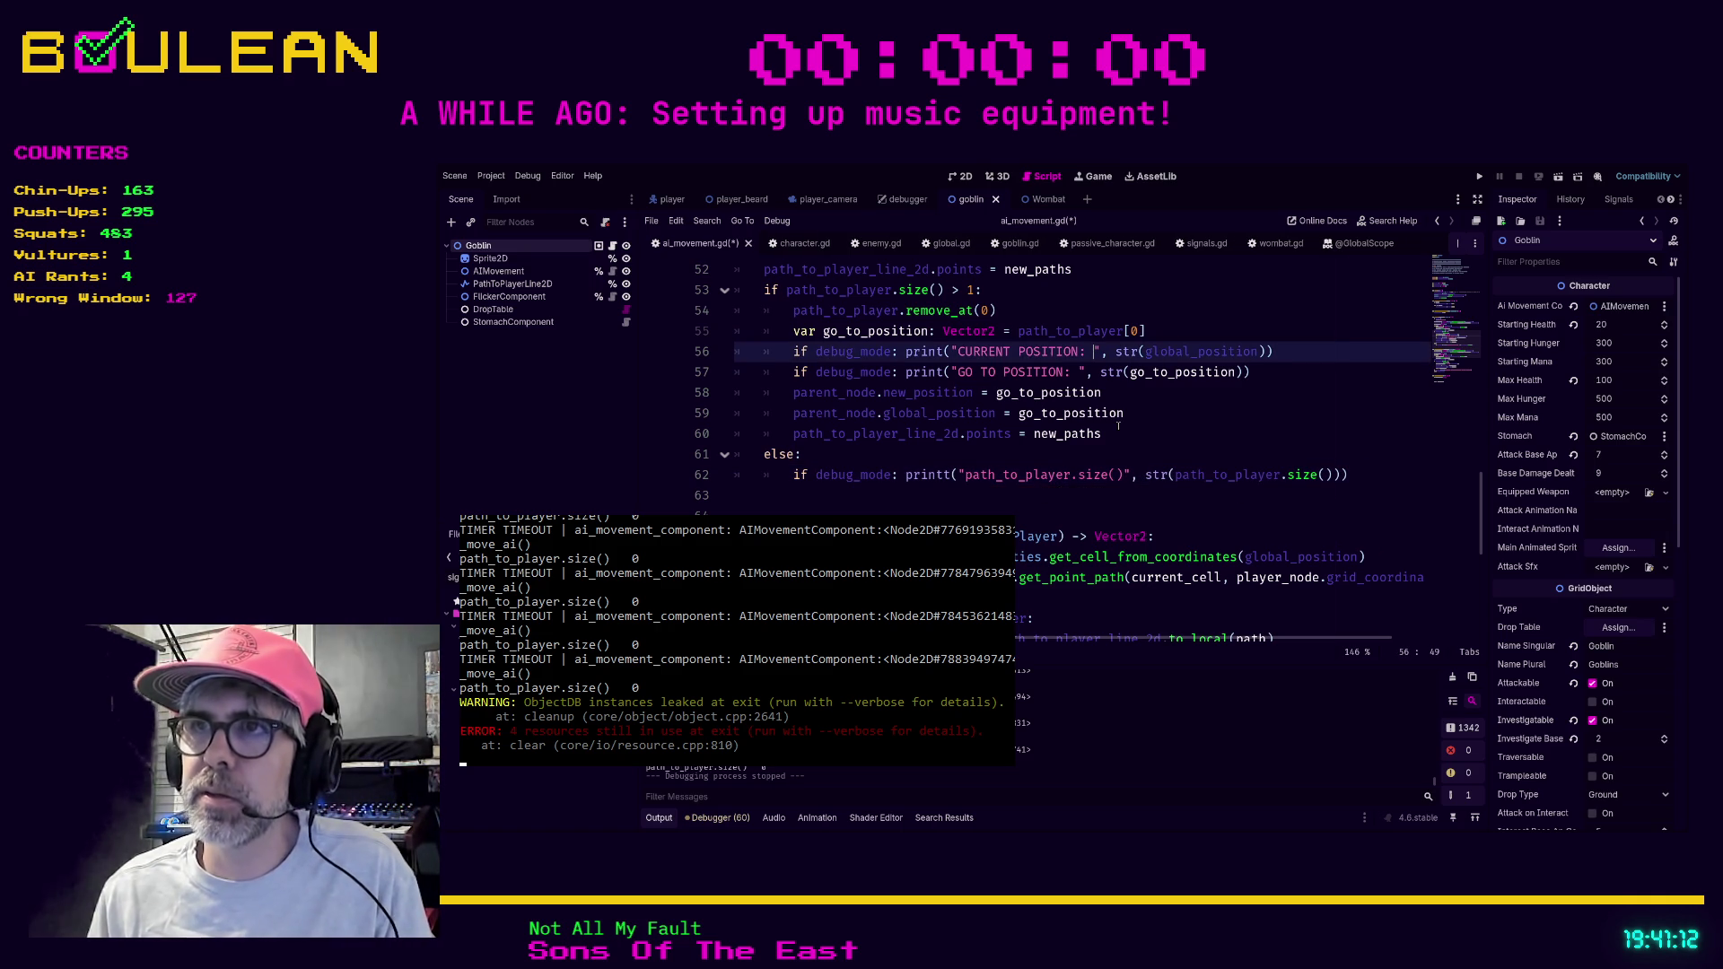
{"action": "key", "text": "BackSpace"}
{"action": "key", "text": "Down"}
{"action": "key", "text": "Left"}
{"action": "key", "text": "BackSpace"}
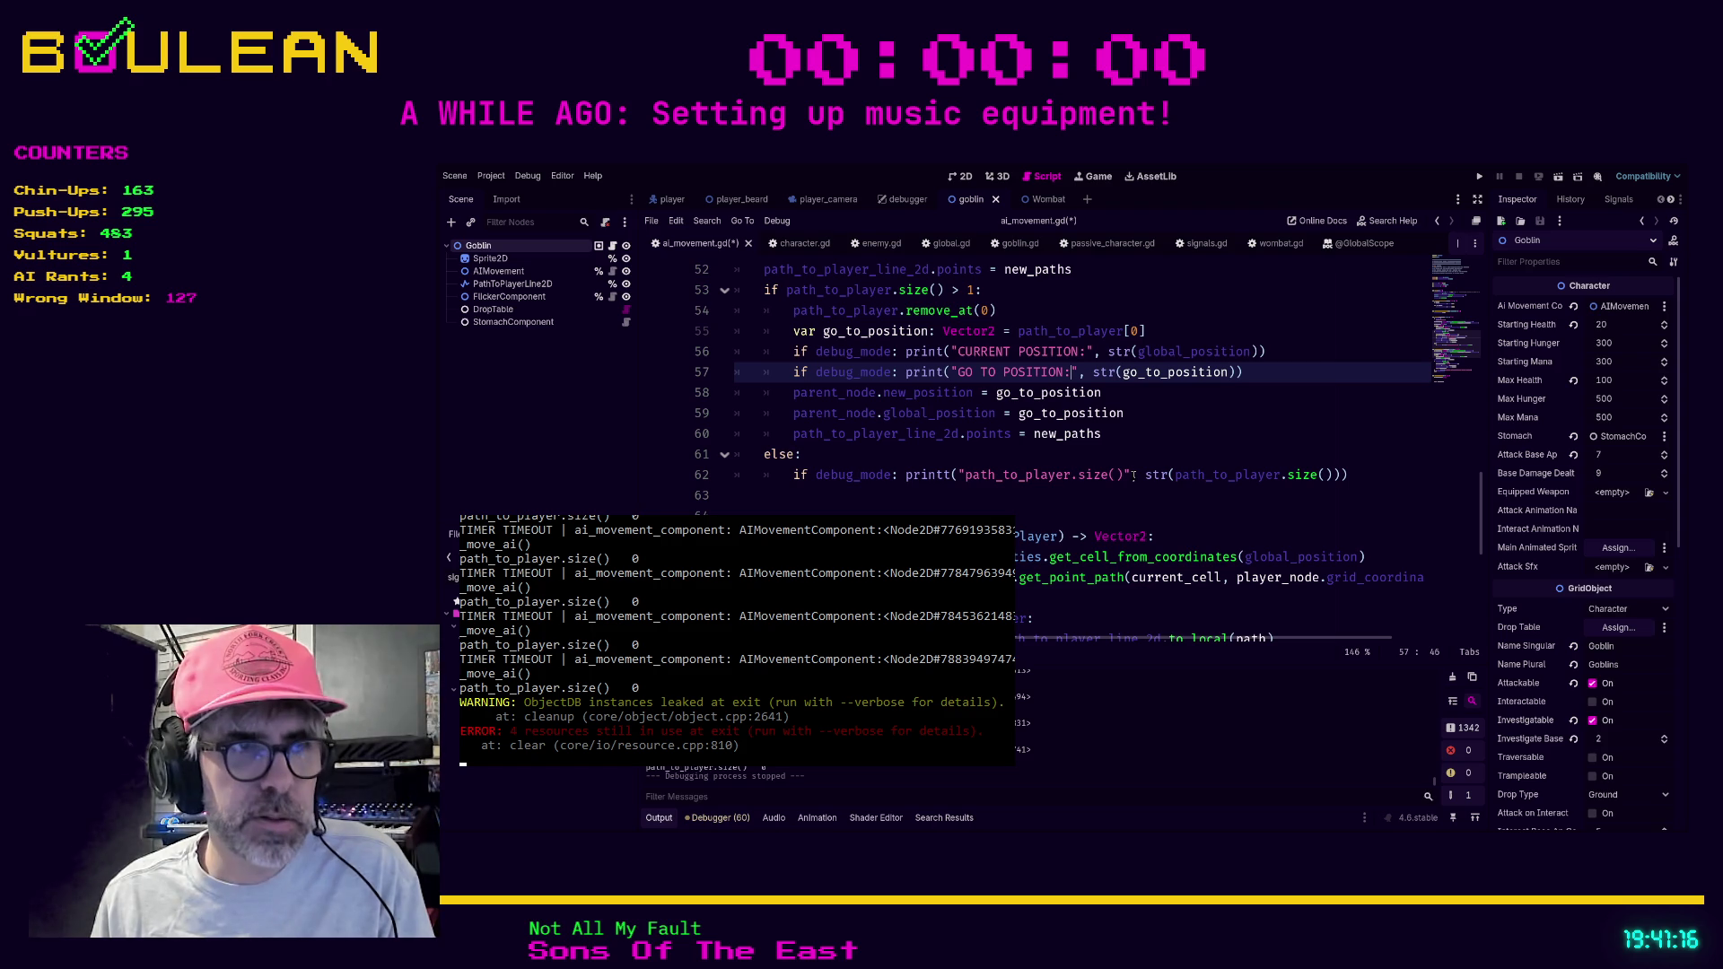
Try extra commas on line 62, delete them, and consult the printt documentation.
{"action": "left_click", "coordinate": [1132, 475]}
{"action": "type", "text": ",,"}
{"action": "left_click", "coordinate": [994, 499]}
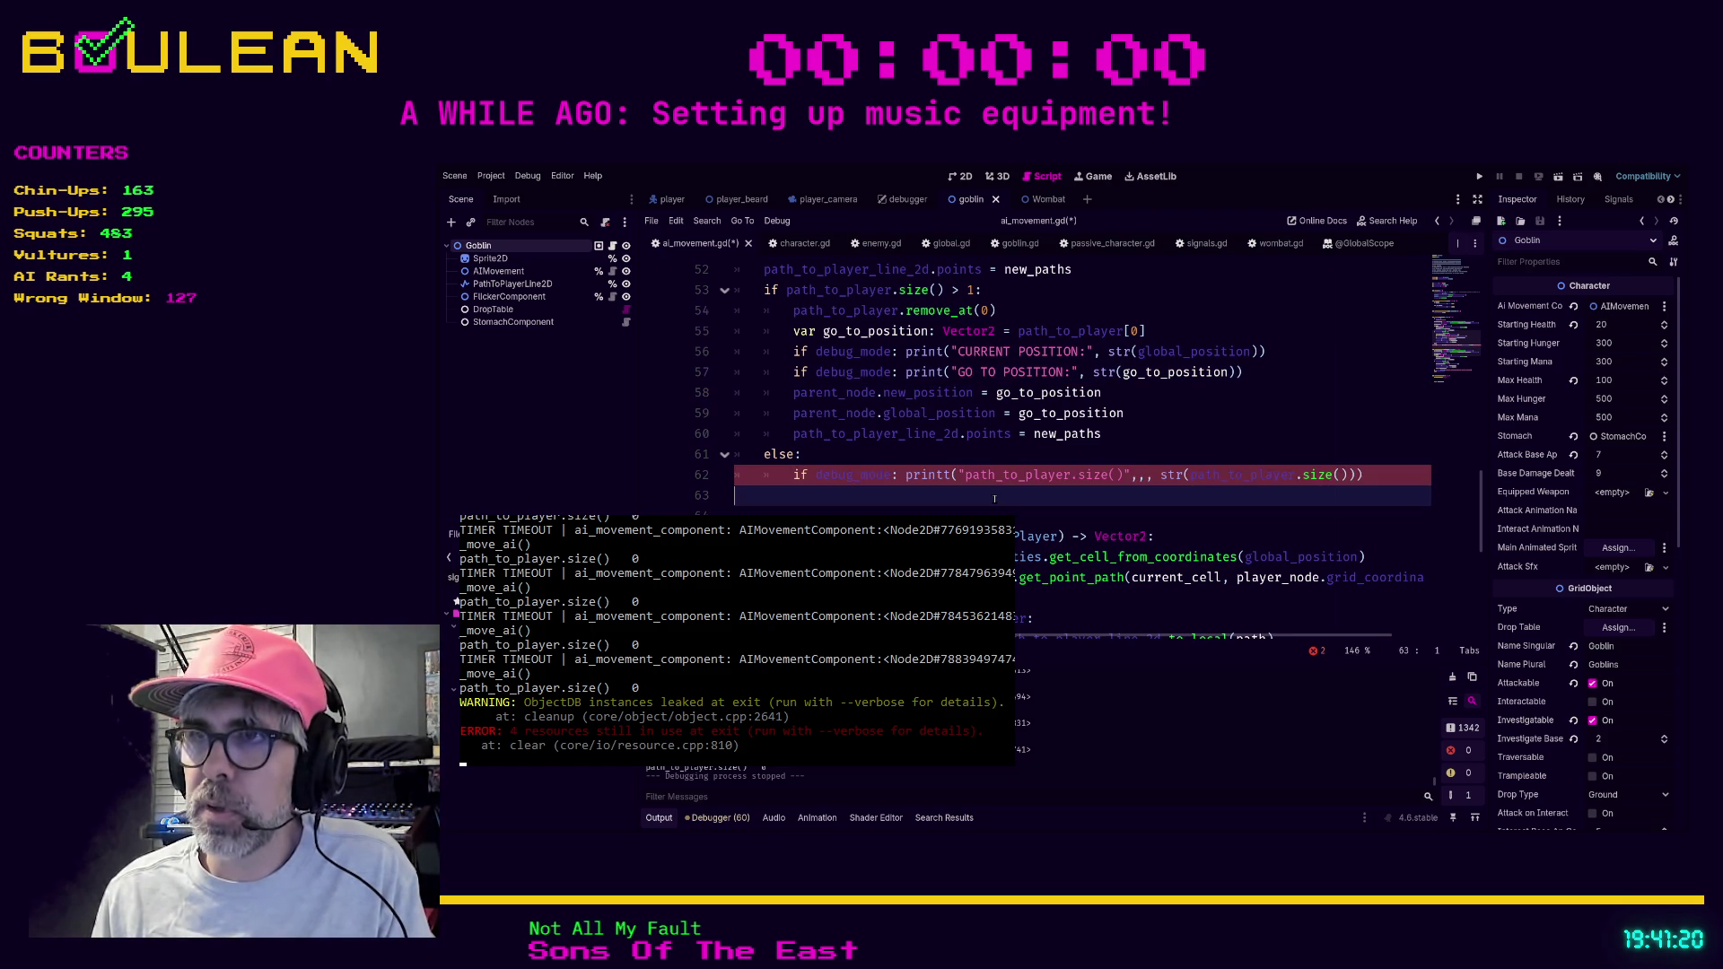
{"action": "left_click", "coordinate": [1161, 474]}
{"action": "key", "text": "BackSpace"}
{"action": "key", "text": "BackSpace"}
{"action": "left_click", "coordinate": [925, 478], "text": "ctrl"}
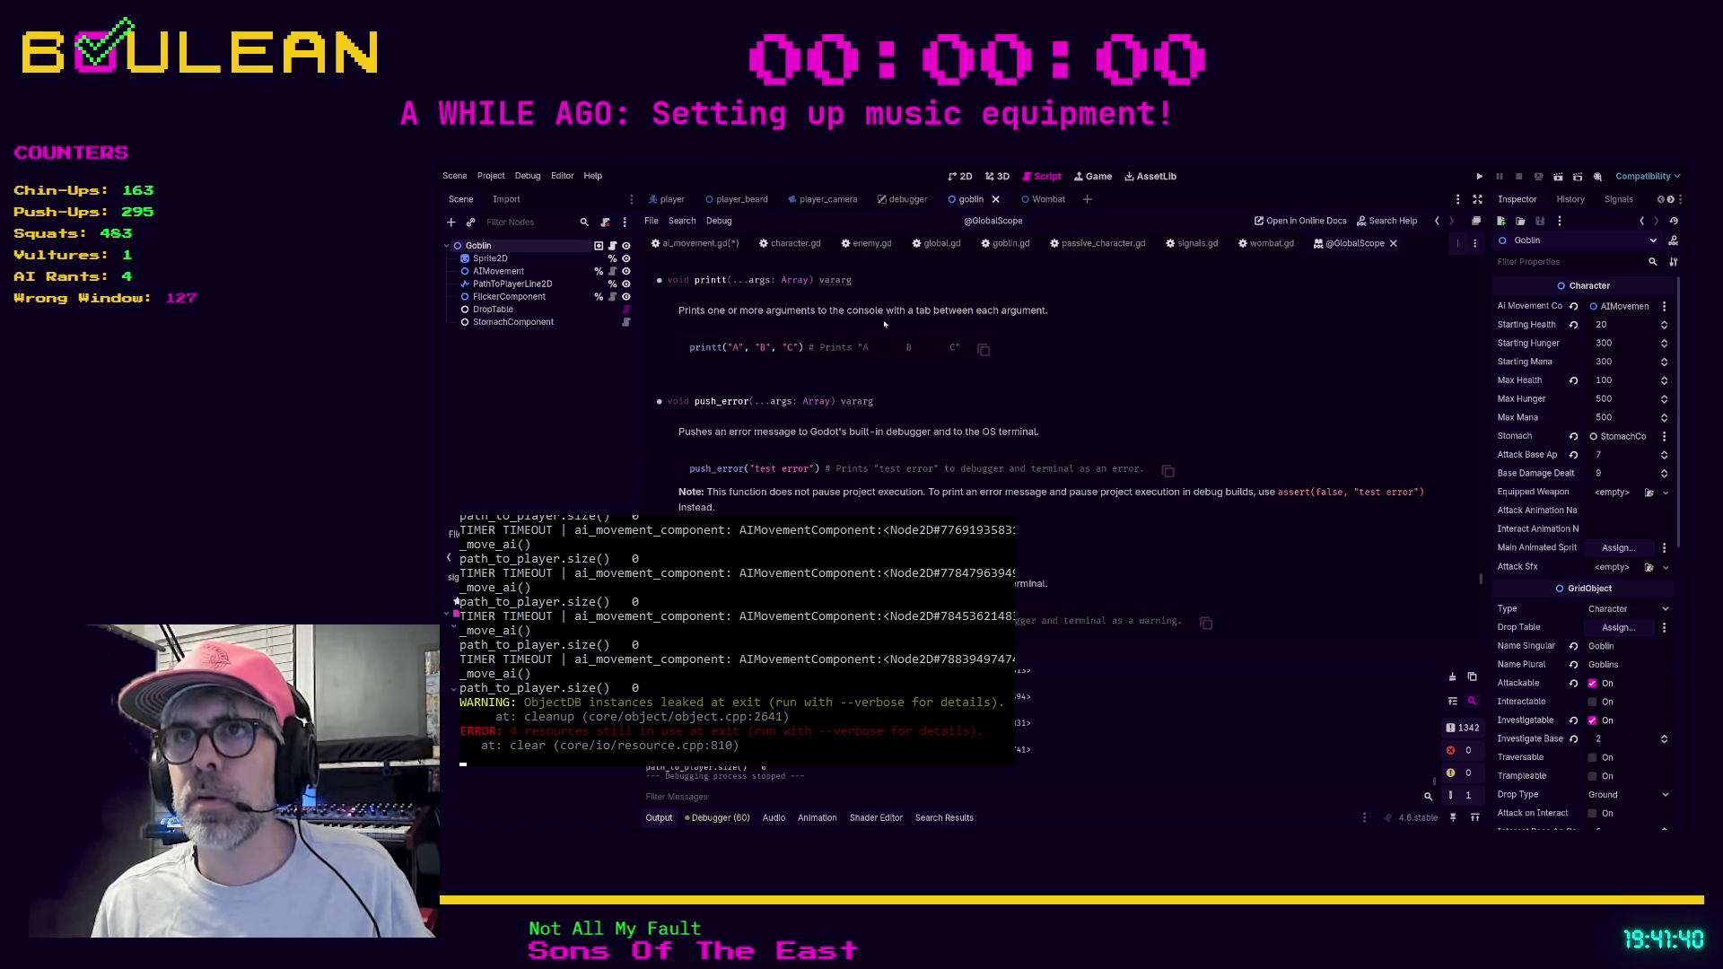
Return to ai_movement.gd, save it, and run the game with F5.
{"action": "left_click", "coordinate": [701, 243]}
{"action": "left_click", "coordinate": [1103, 504]}
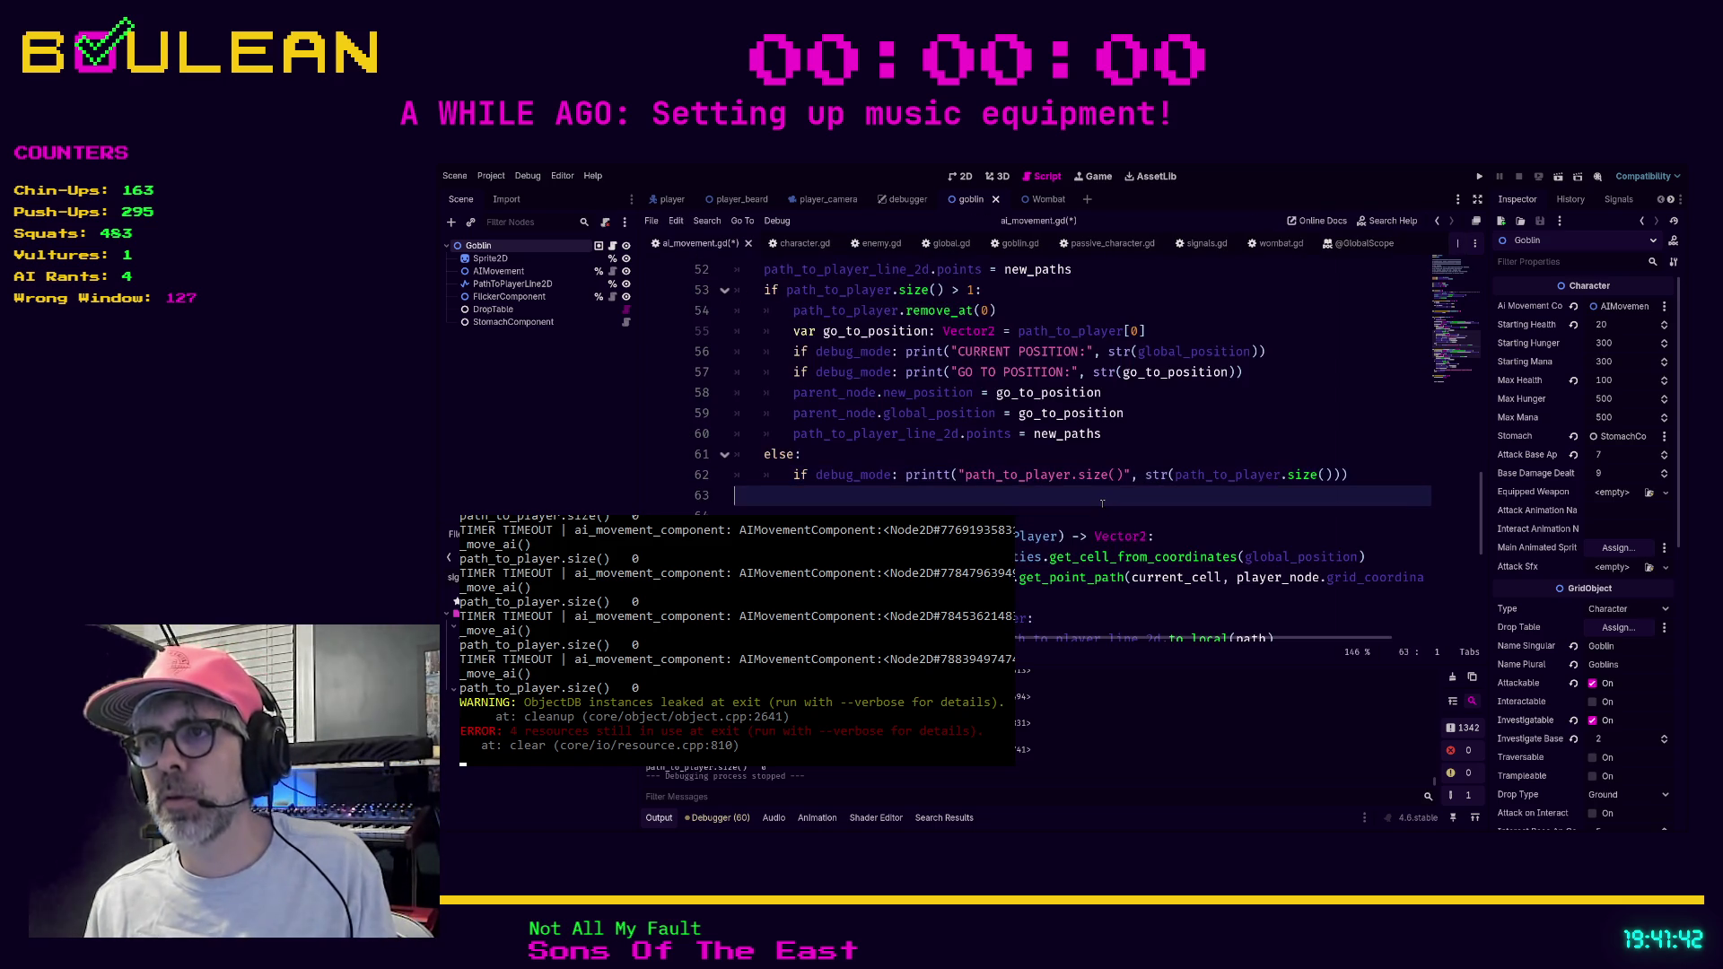
{"action": "key", "text": "ctrl+s"}
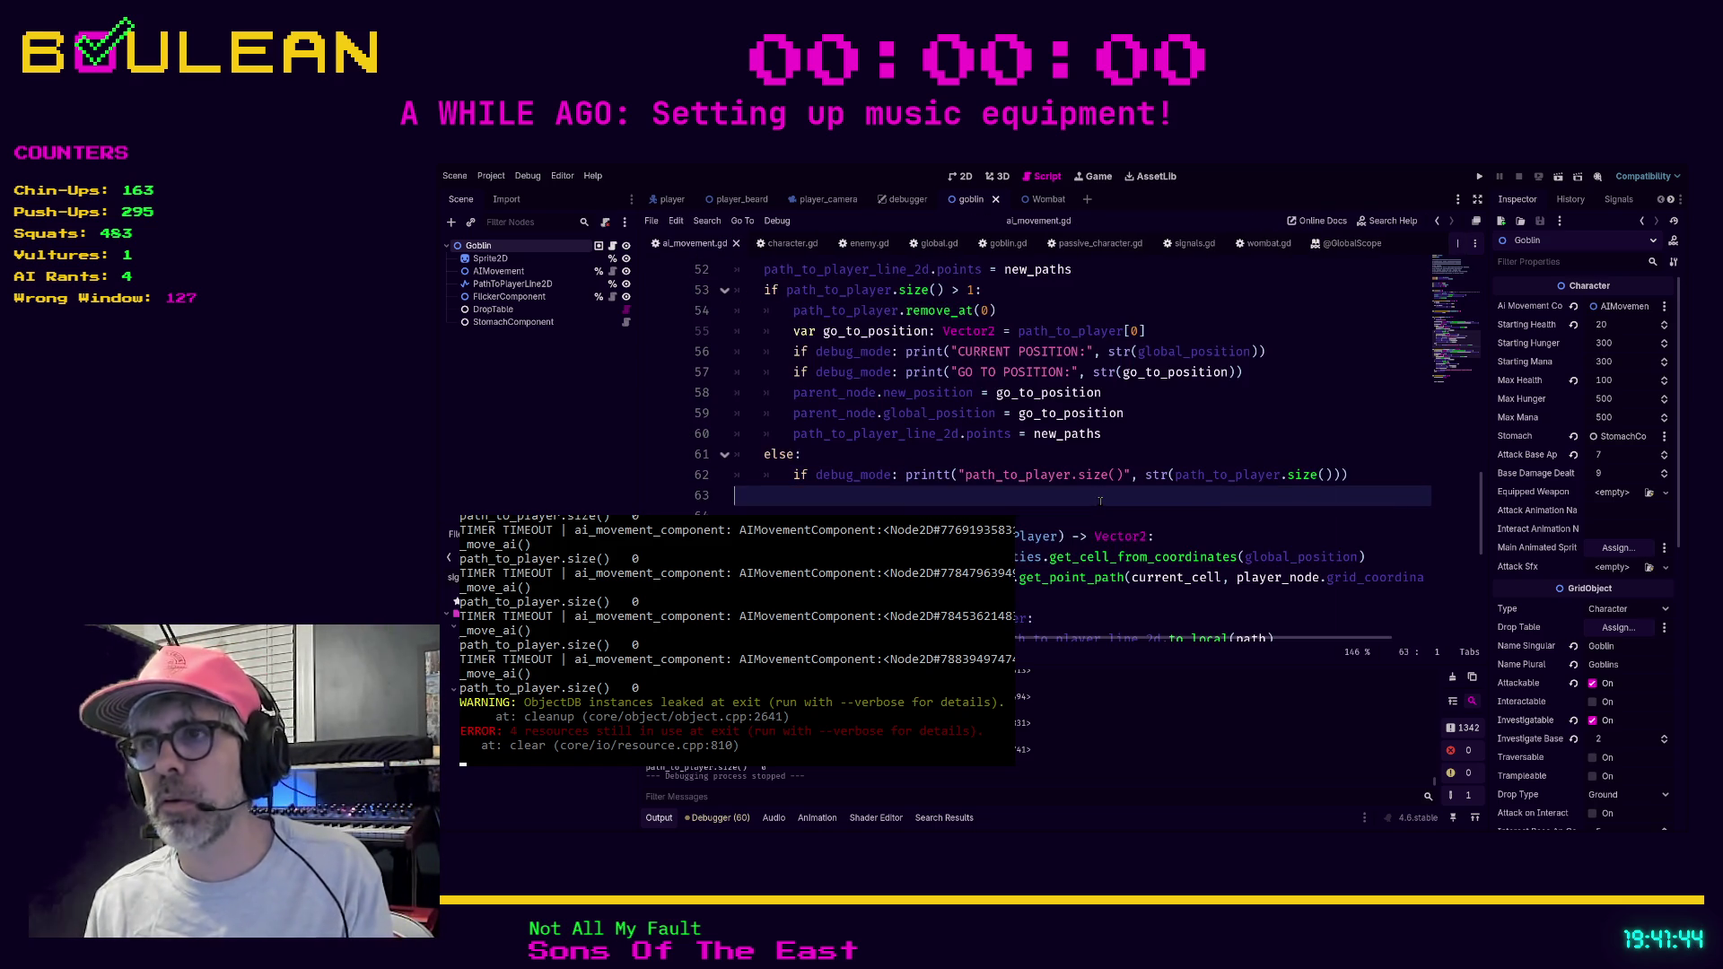
{"action": "scroll", "coordinate": [1101, 501], "scroll_direction": "down", "scroll_amount": 1}
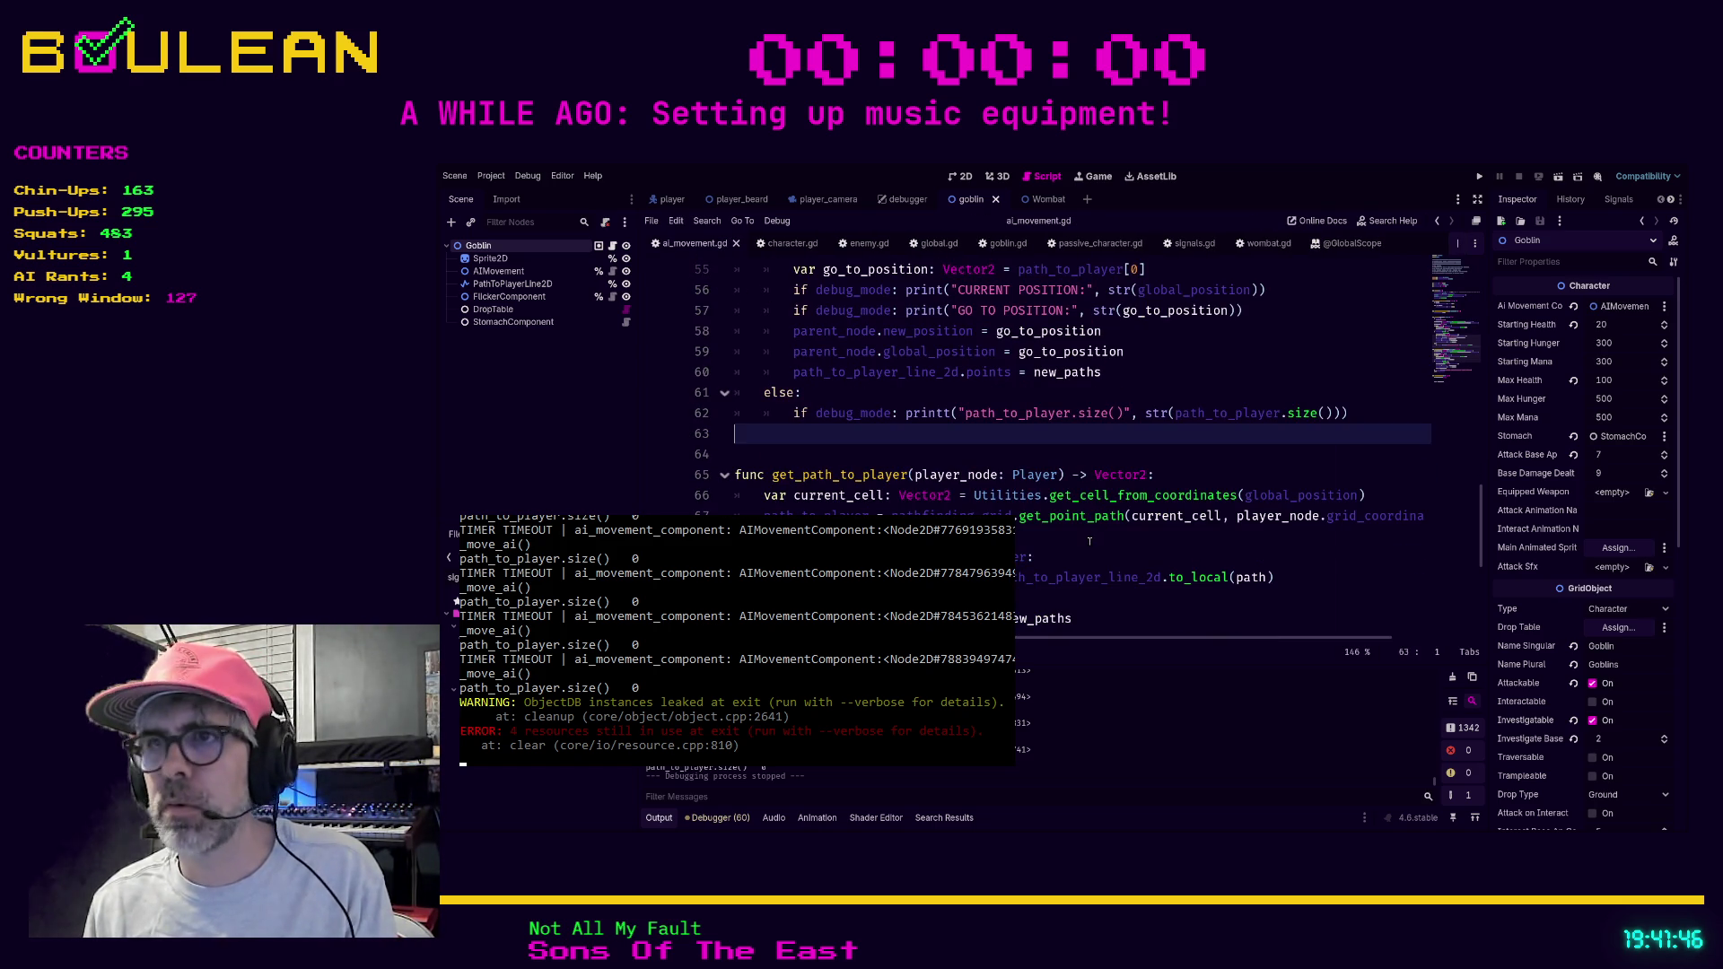
{"action": "key", "text": "F5"}
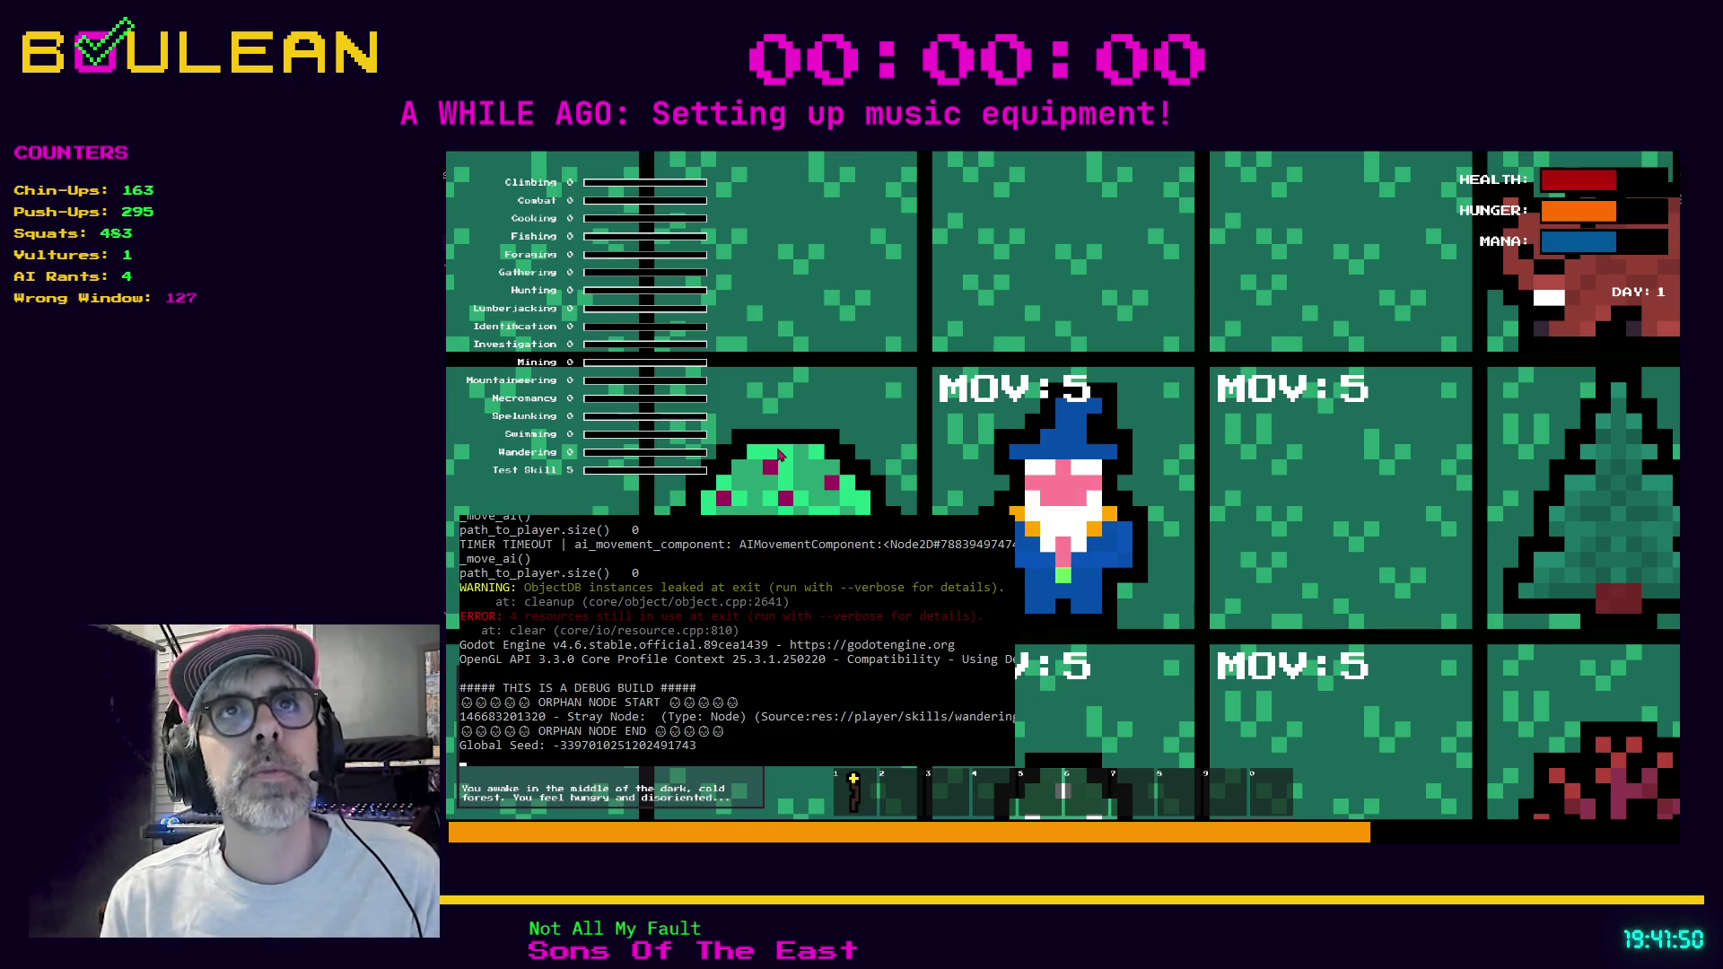
Zoom out, move the wizard up one tile as night falls, then stop the game.
{"action": "scroll", "coordinate": [779, 455], "scroll_direction": "down", "scroll_amount": 5}
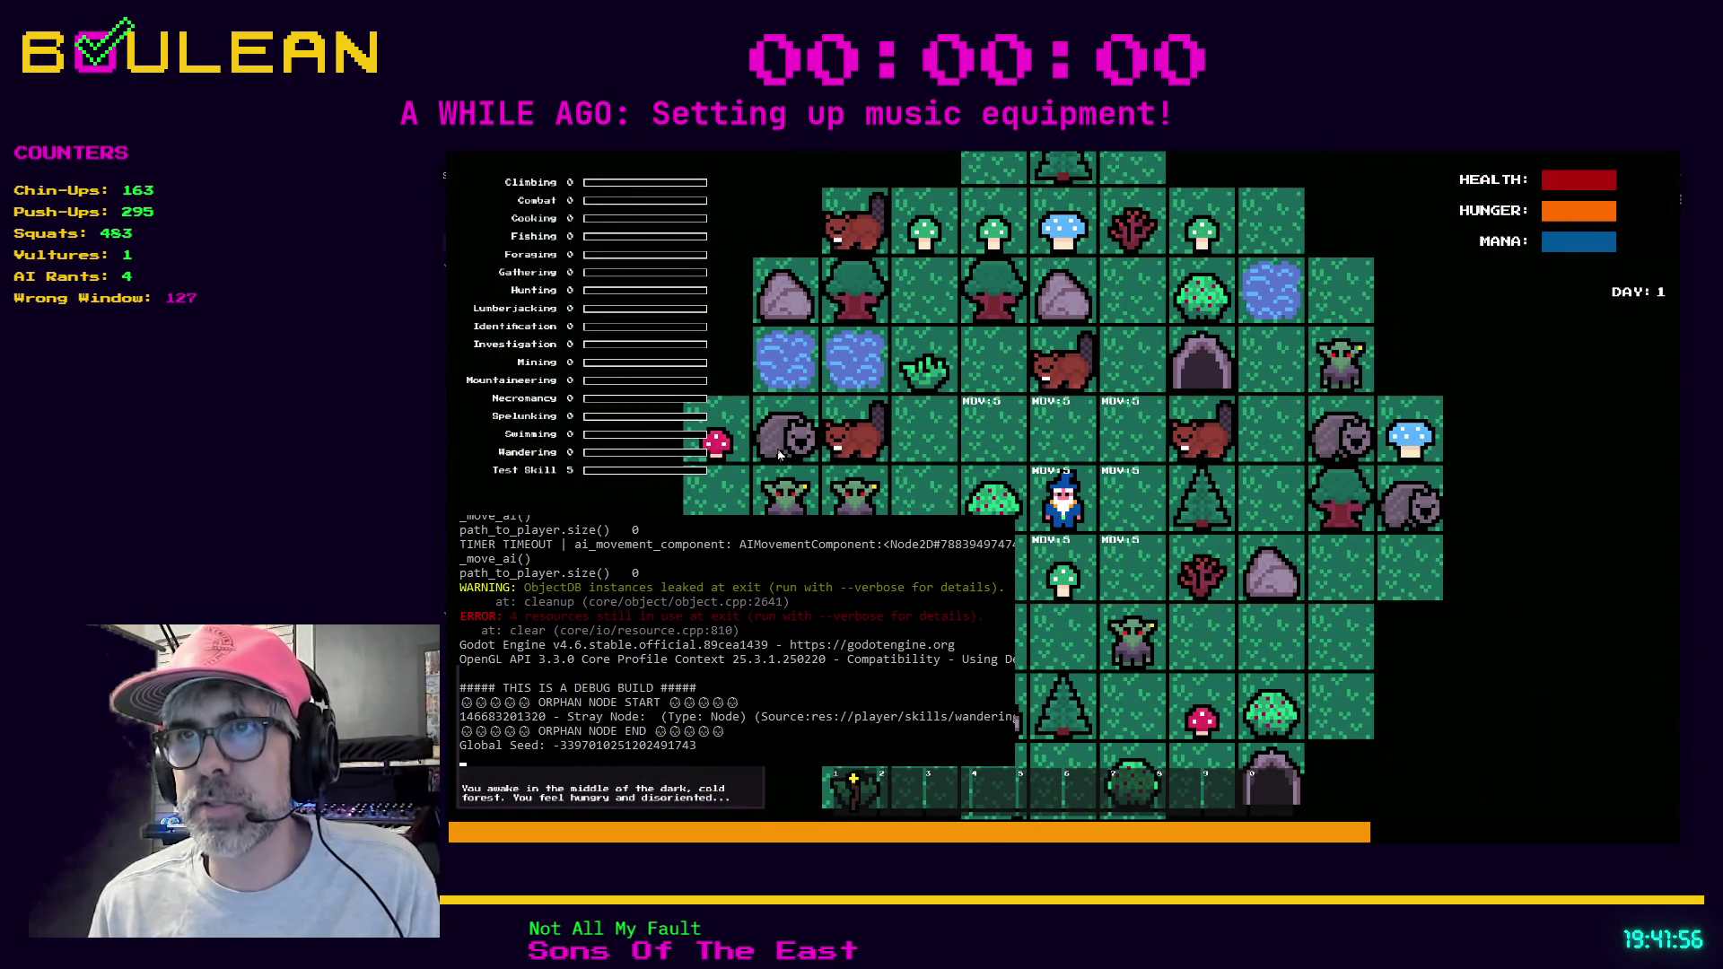
{"action": "key", "text": "Up"}
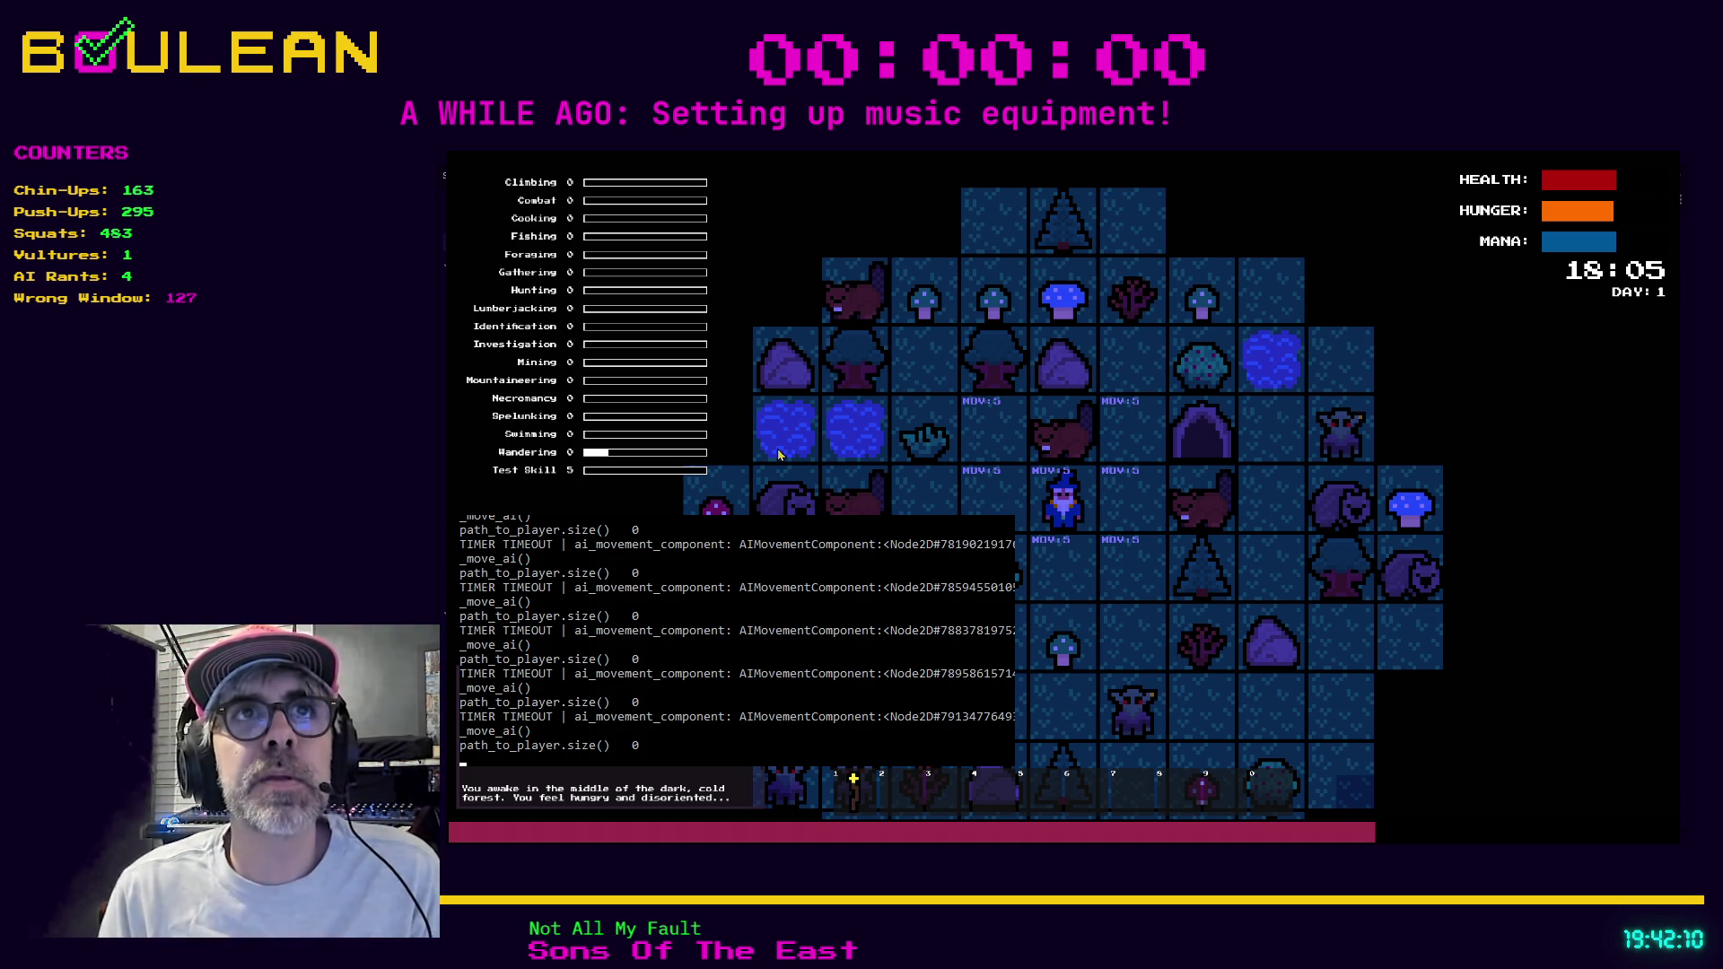
{"action": "key", "text": "Escape"}
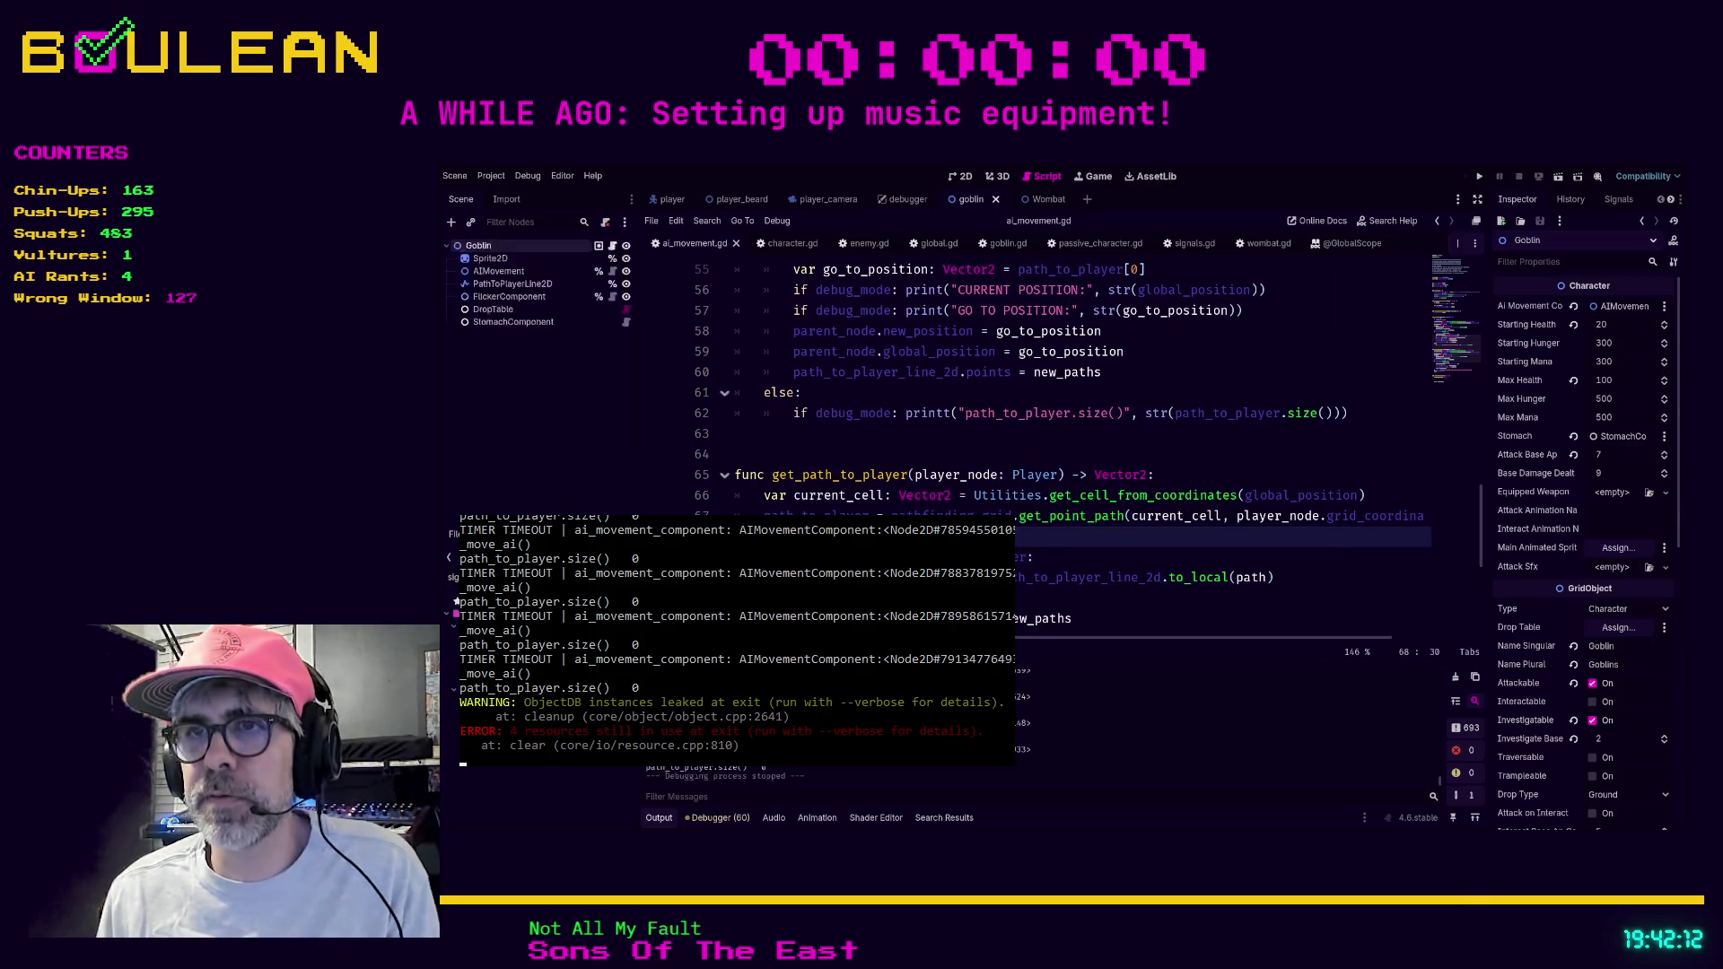
Change print to printt on lines 56 and 57, then save and run the game.
{"action": "scroll", "coordinate": [846, 496], "scroll_direction": "up", "scroll_amount": 2}
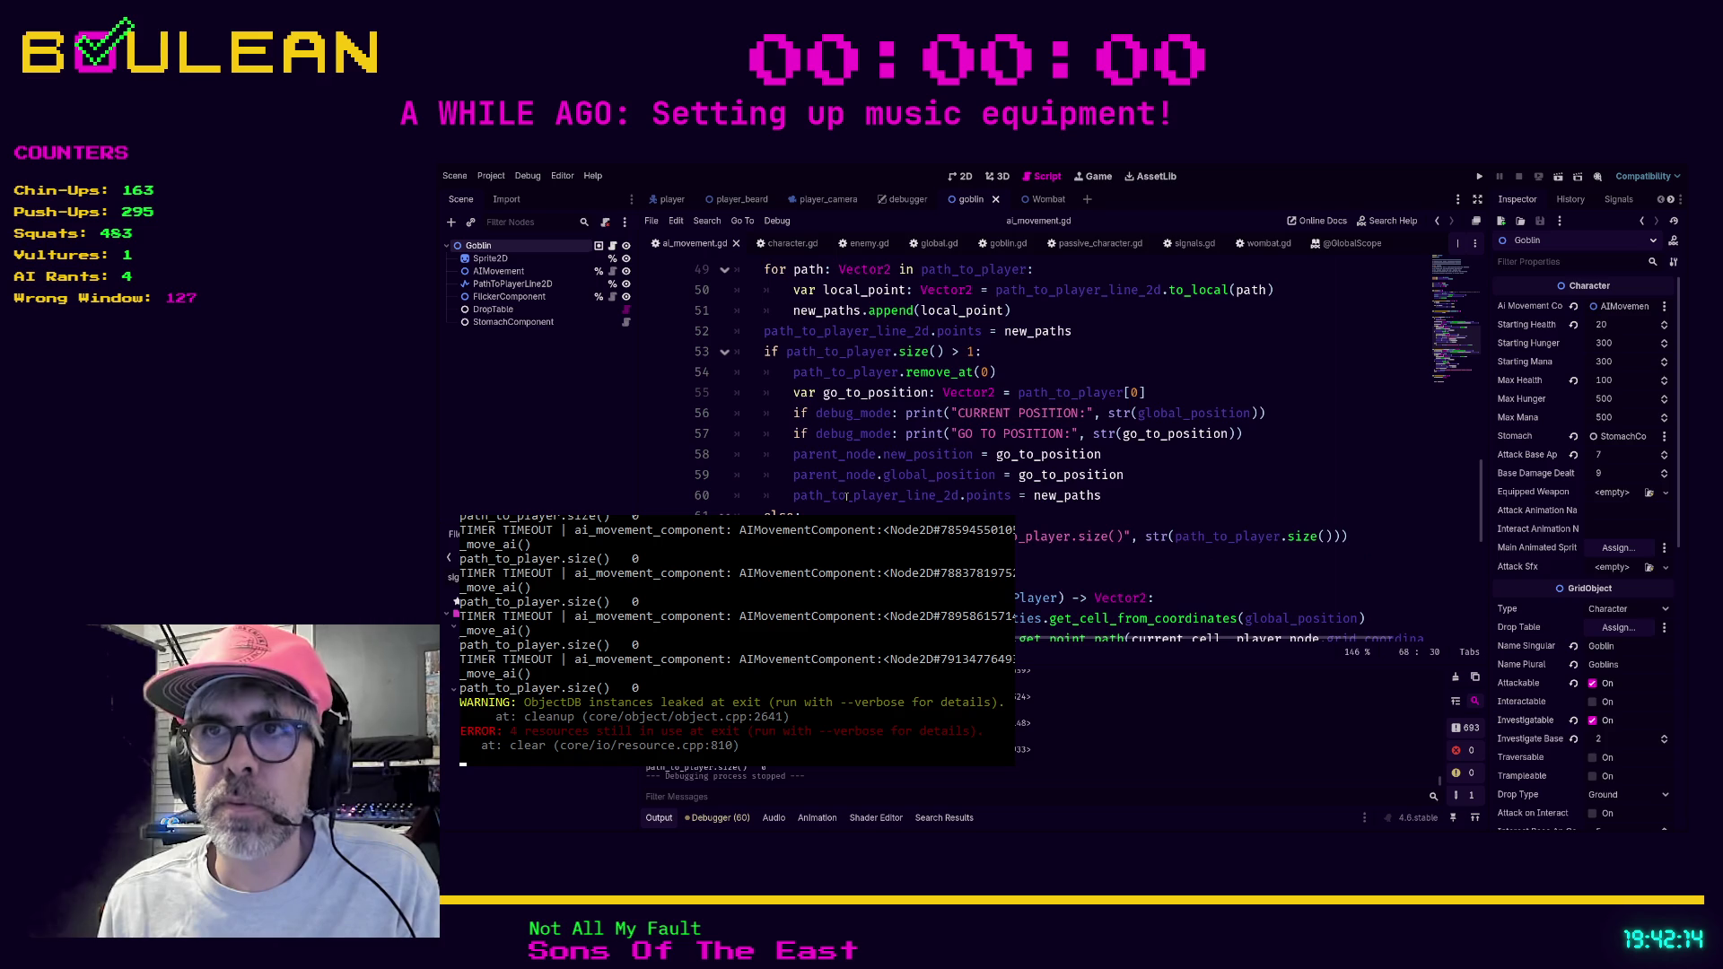
{"action": "left_click", "coordinate": [940, 413]}
{"action": "type", "text": "t"}
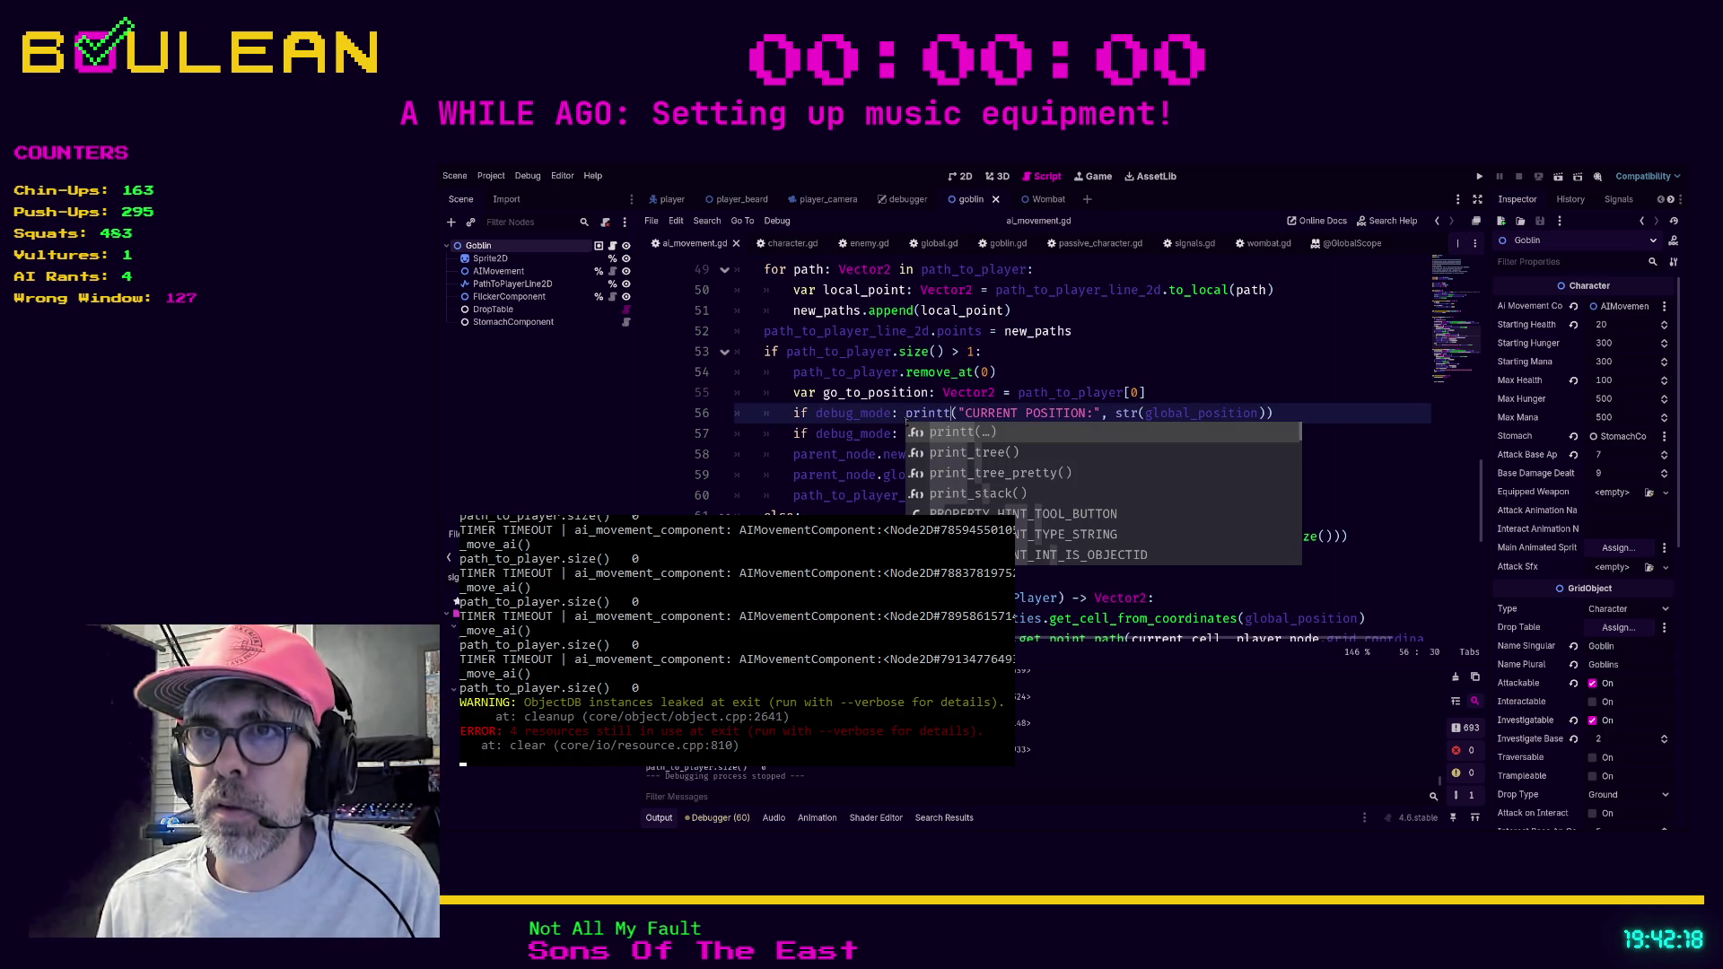
{"action": "key", "text": "BackSpace"}
{"action": "left_click", "coordinate": [951, 432]}
{"action": "type", "text": "t"}
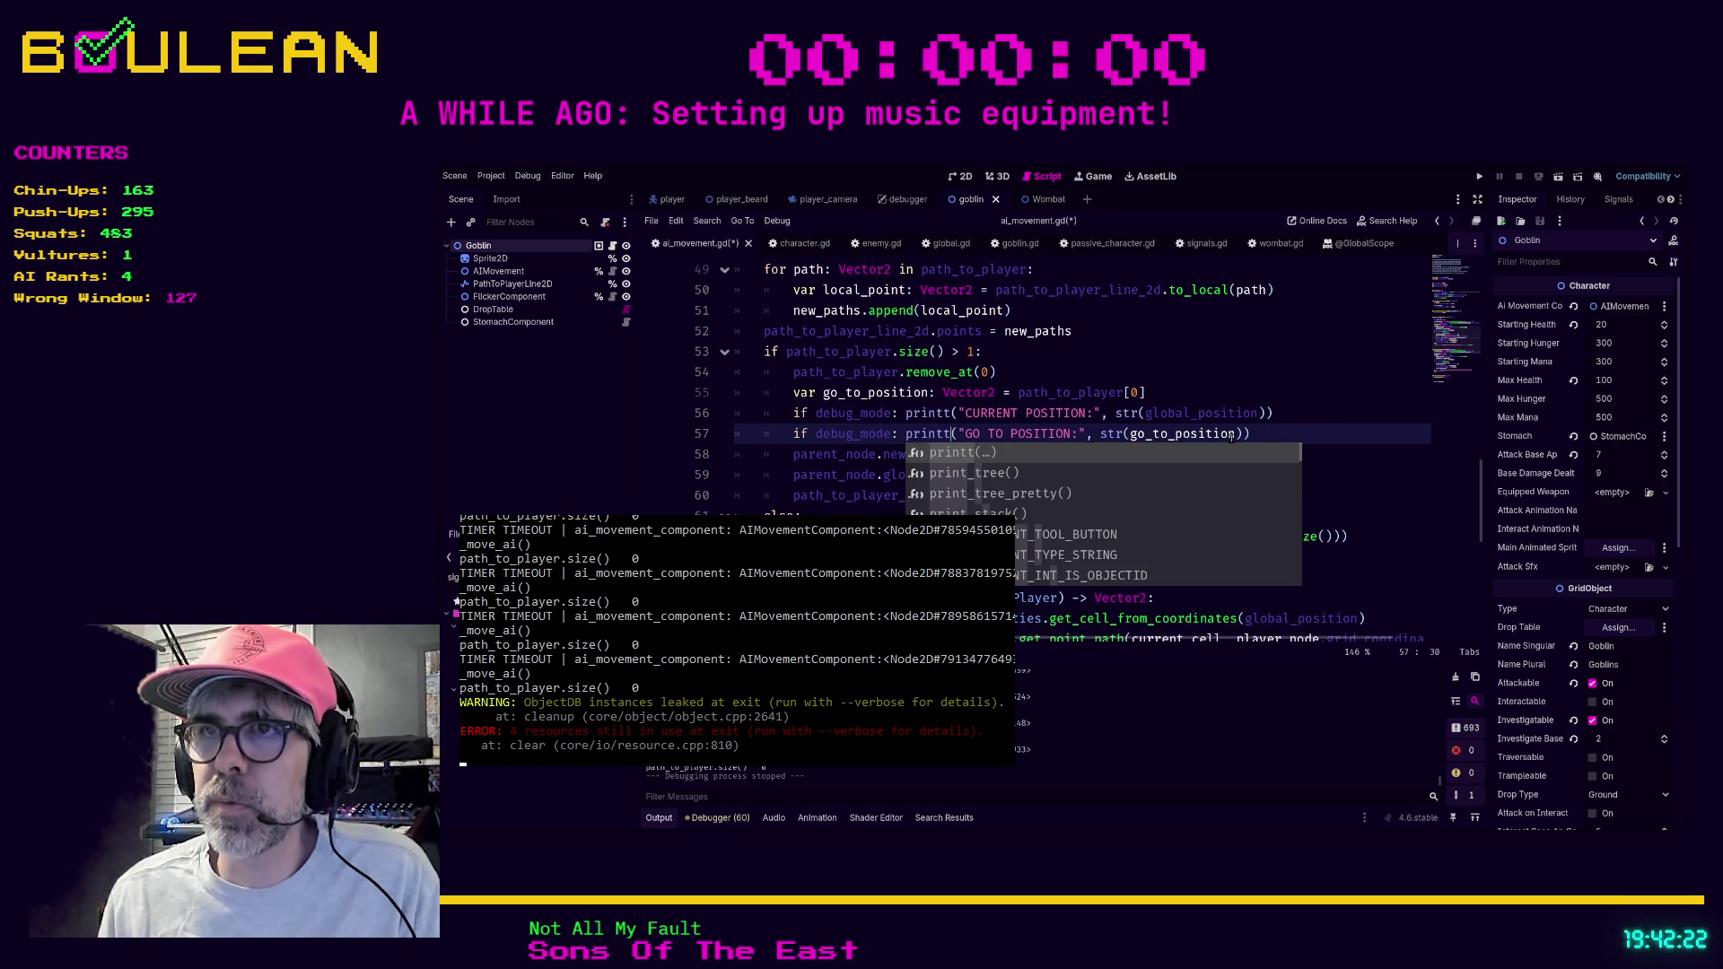
{"action": "left_click", "coordinate": [1268, 432]}
{"action": "key", "text": "ctrl+s"}
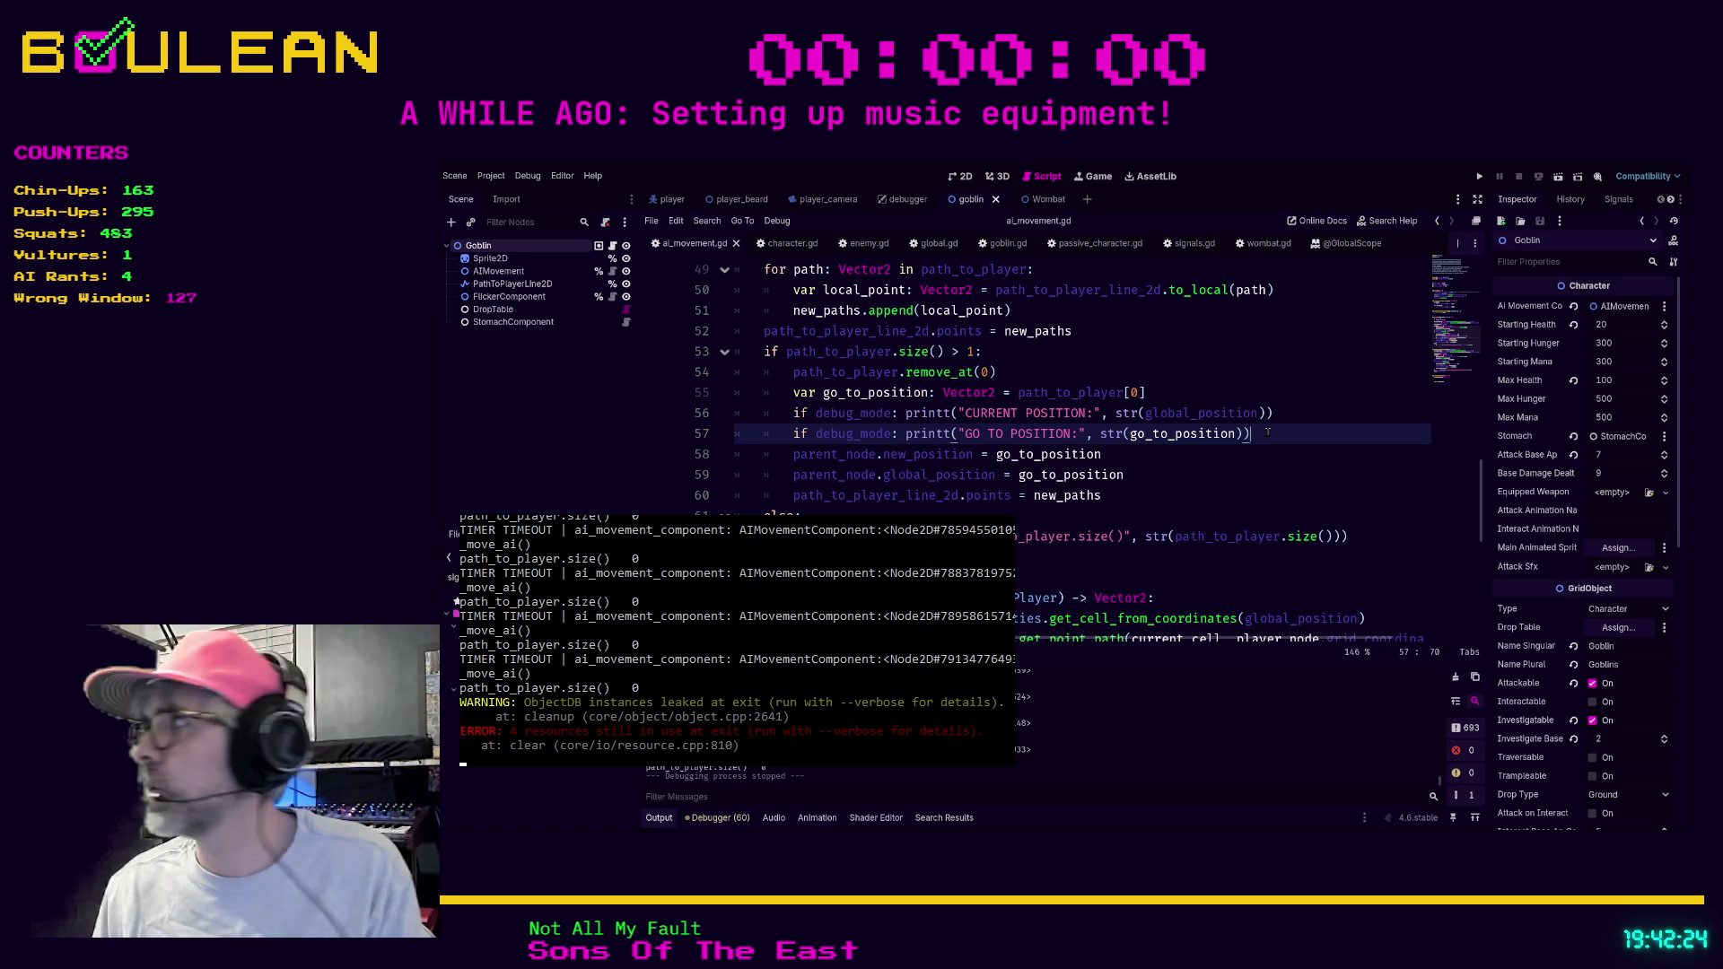
{"action": "key", "text": "F5"}
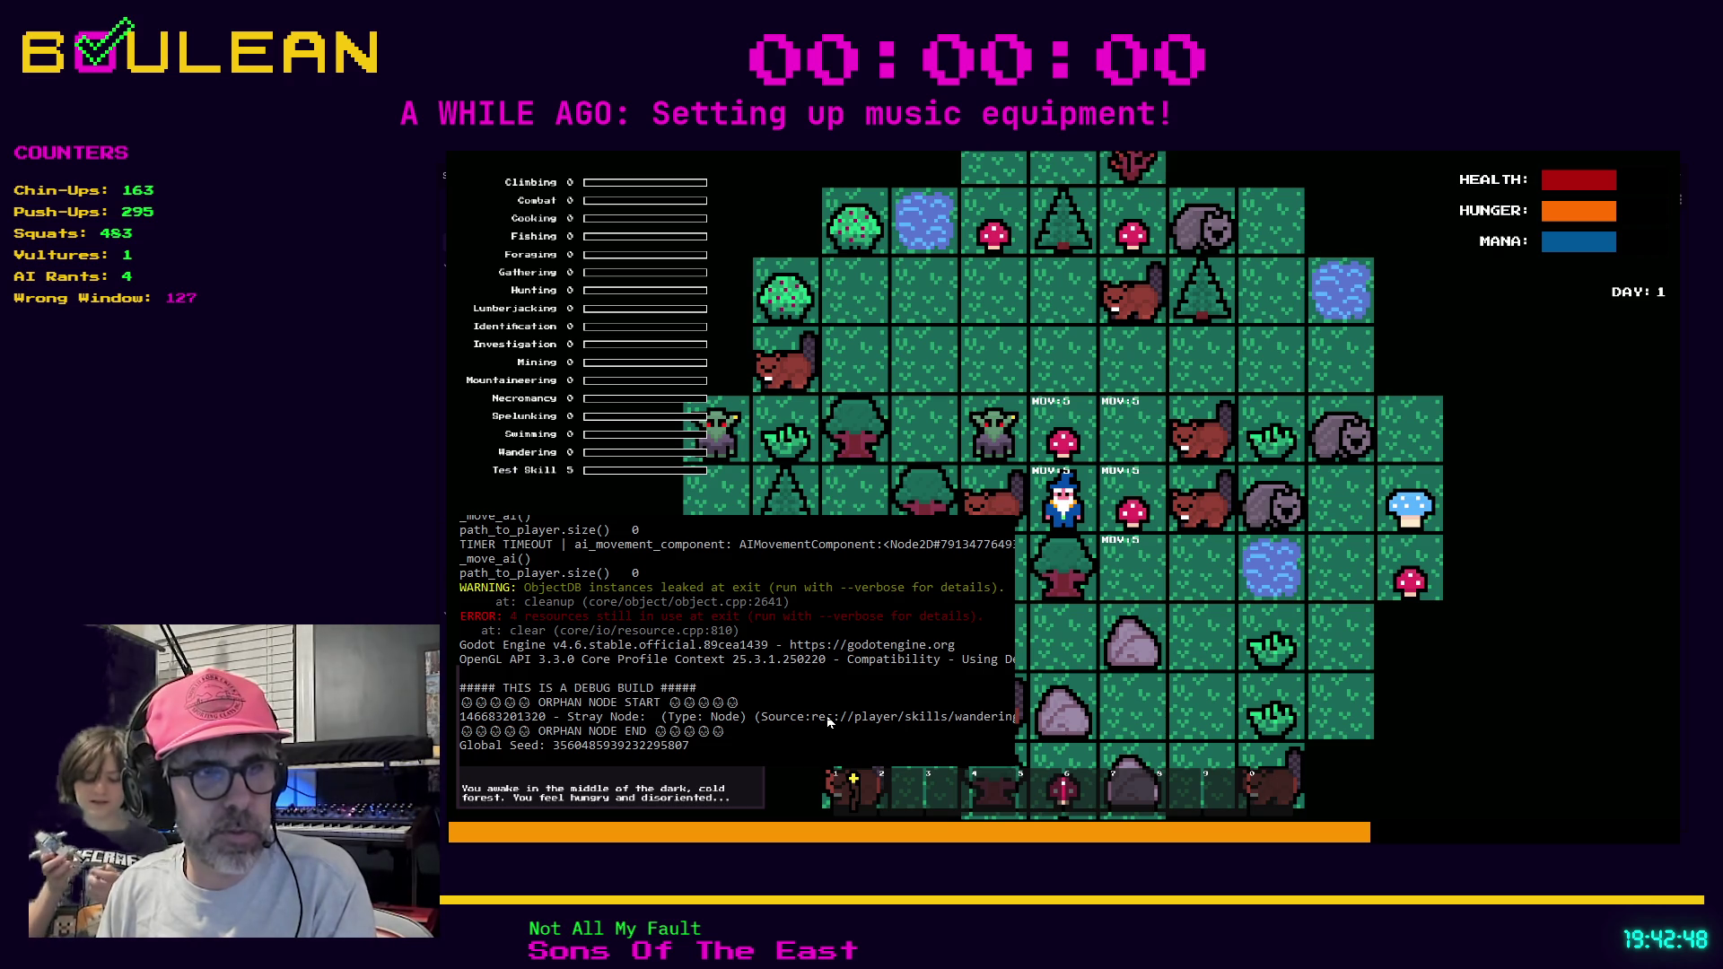
Walk the wizard right onto the mushroom, then up one tile, and hide the debug console.
{"action": "key", "text": "Right"}
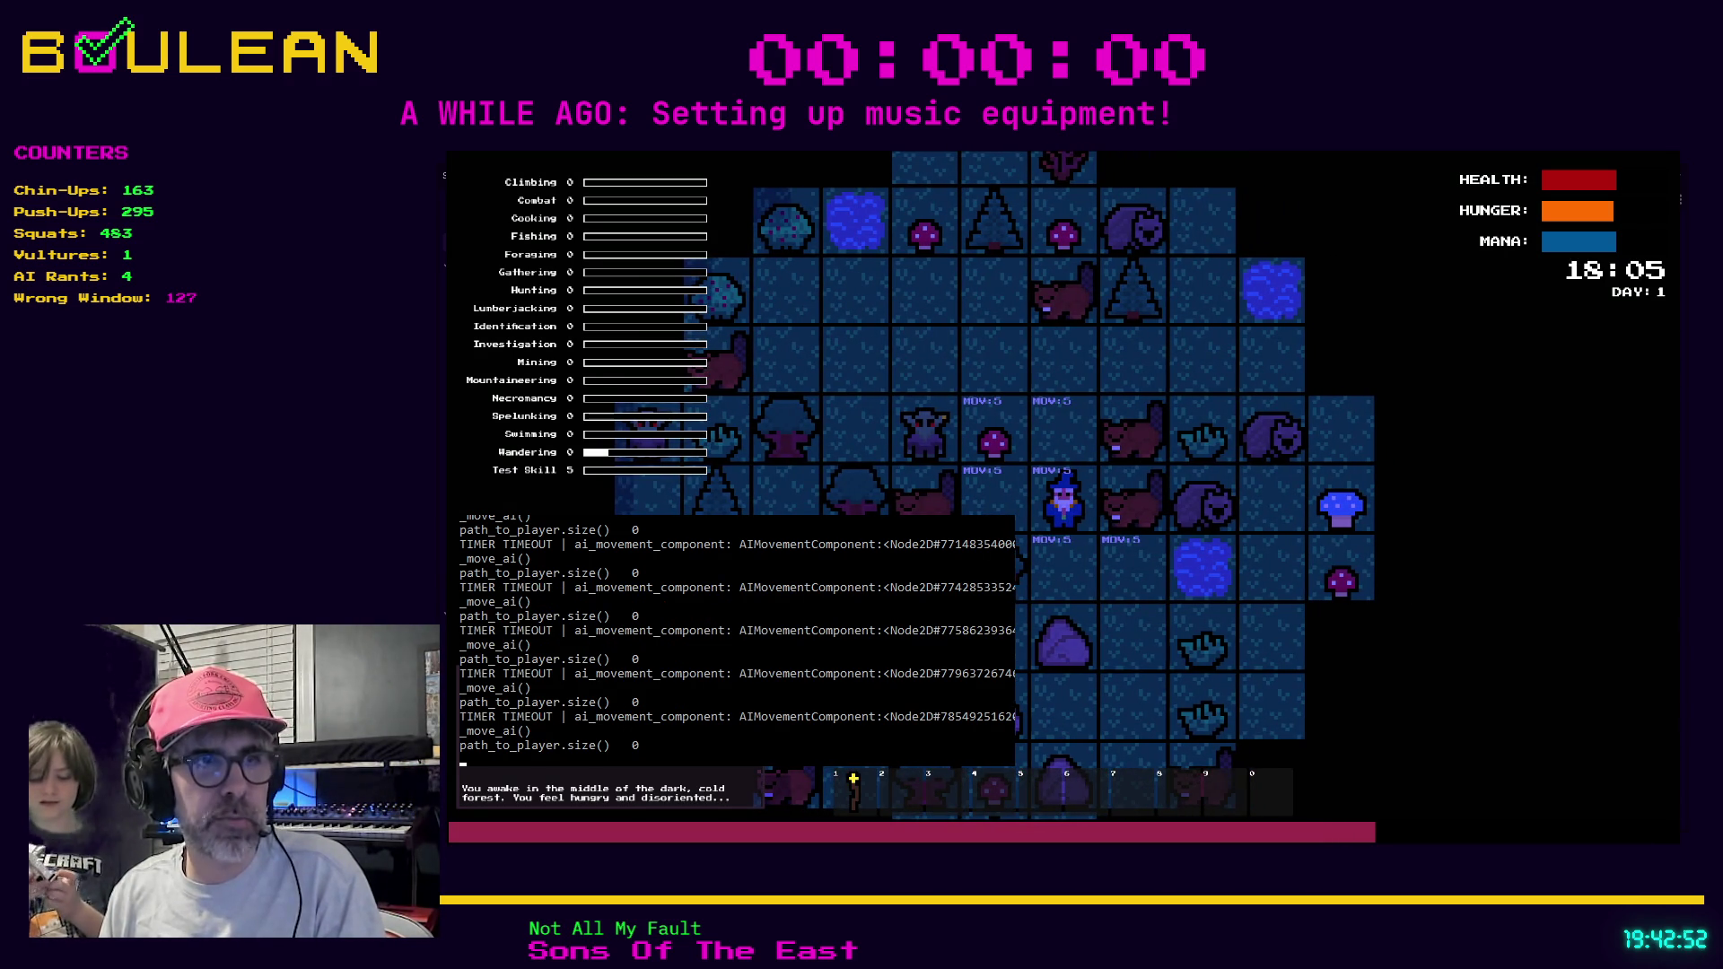
{"action": "key", "text": "Up"}
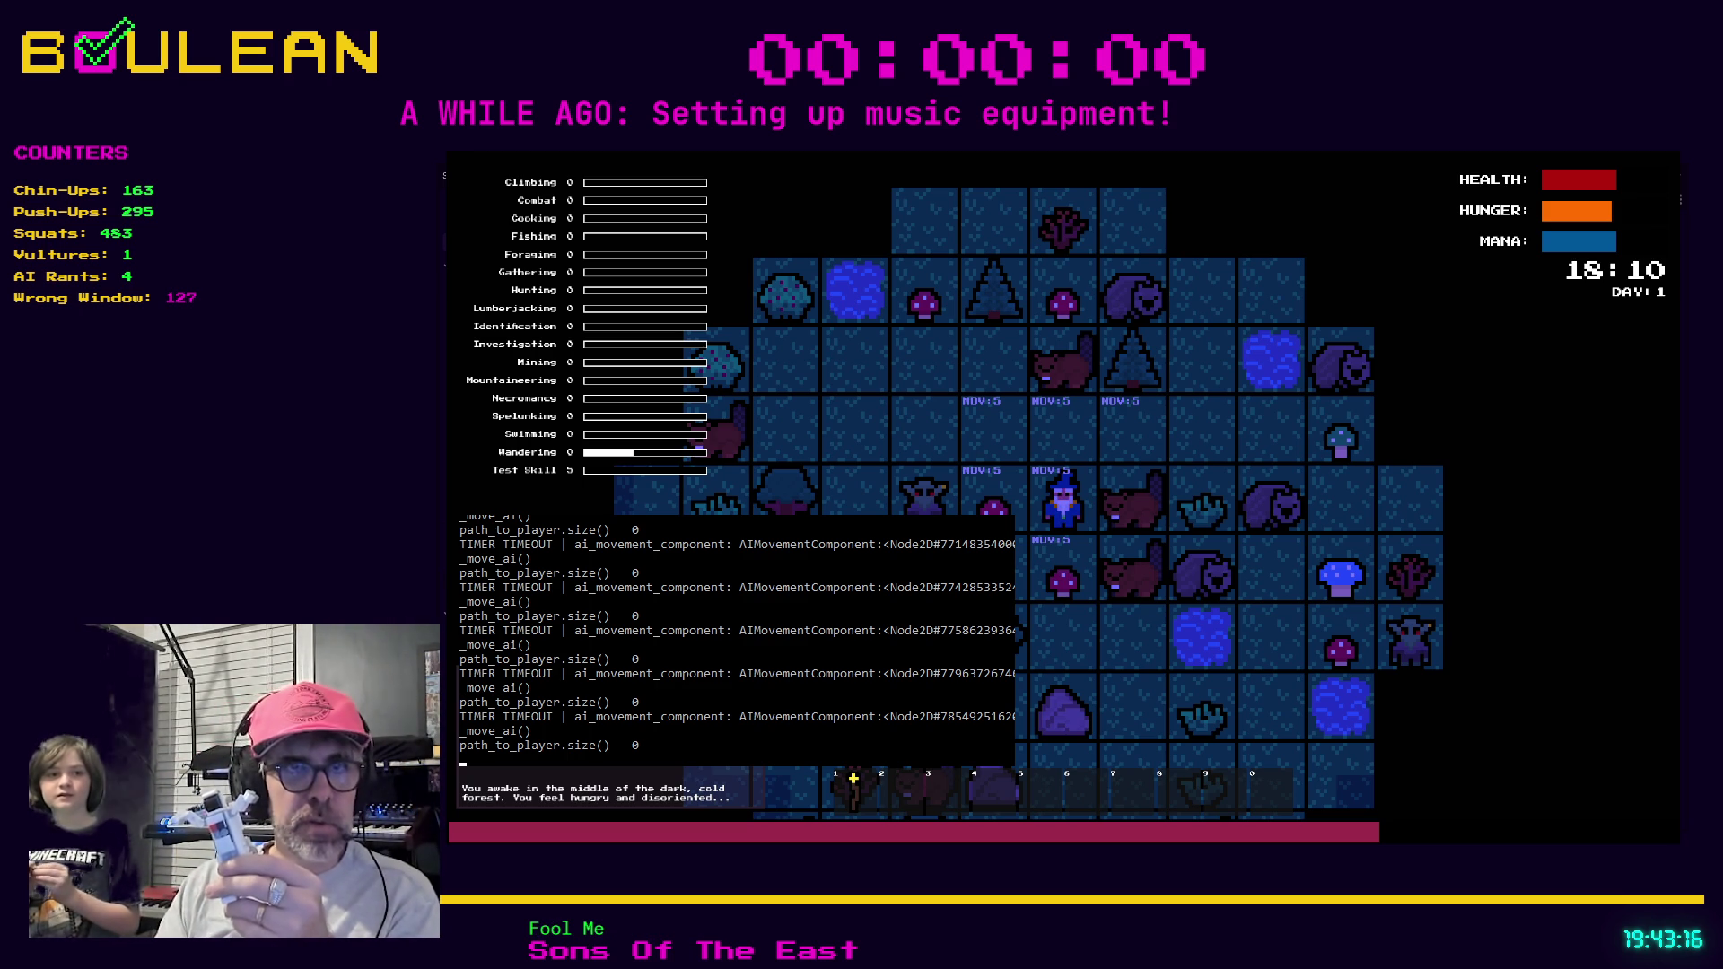
{"action": "key", "text": "grave"}
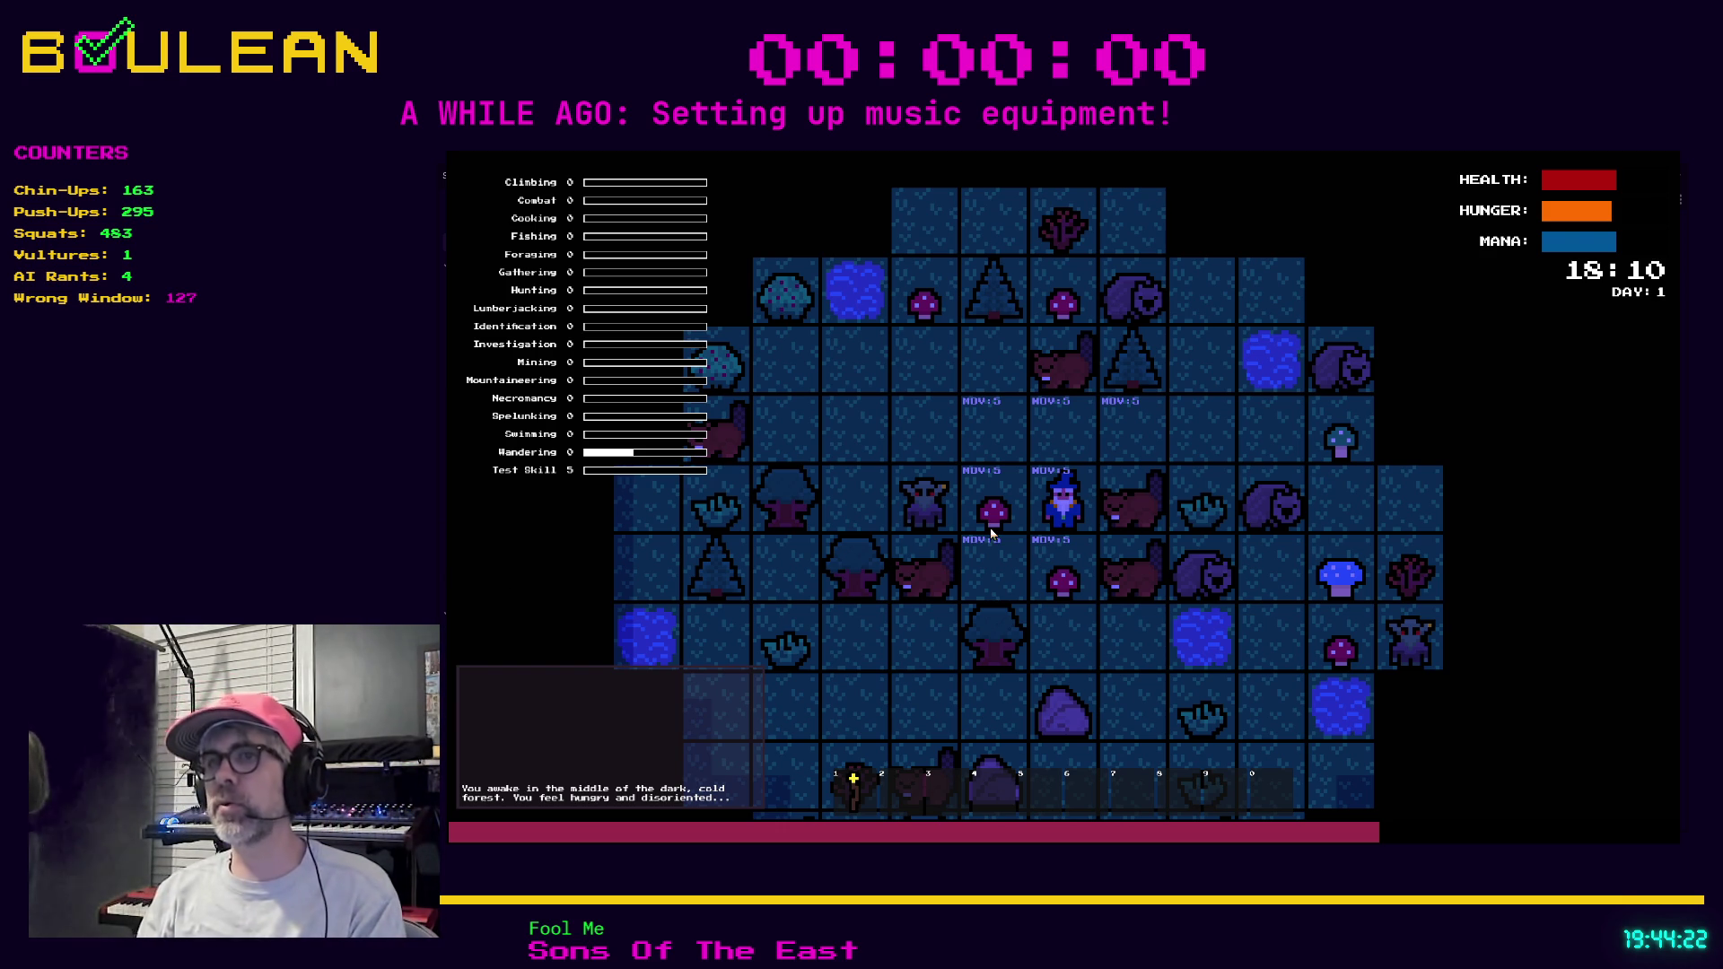
Move the wizard up one tile and right one tile, reaching 18:20.
{"action": "key", "text": "Up"}
{"action": "key", "text": "Right"}
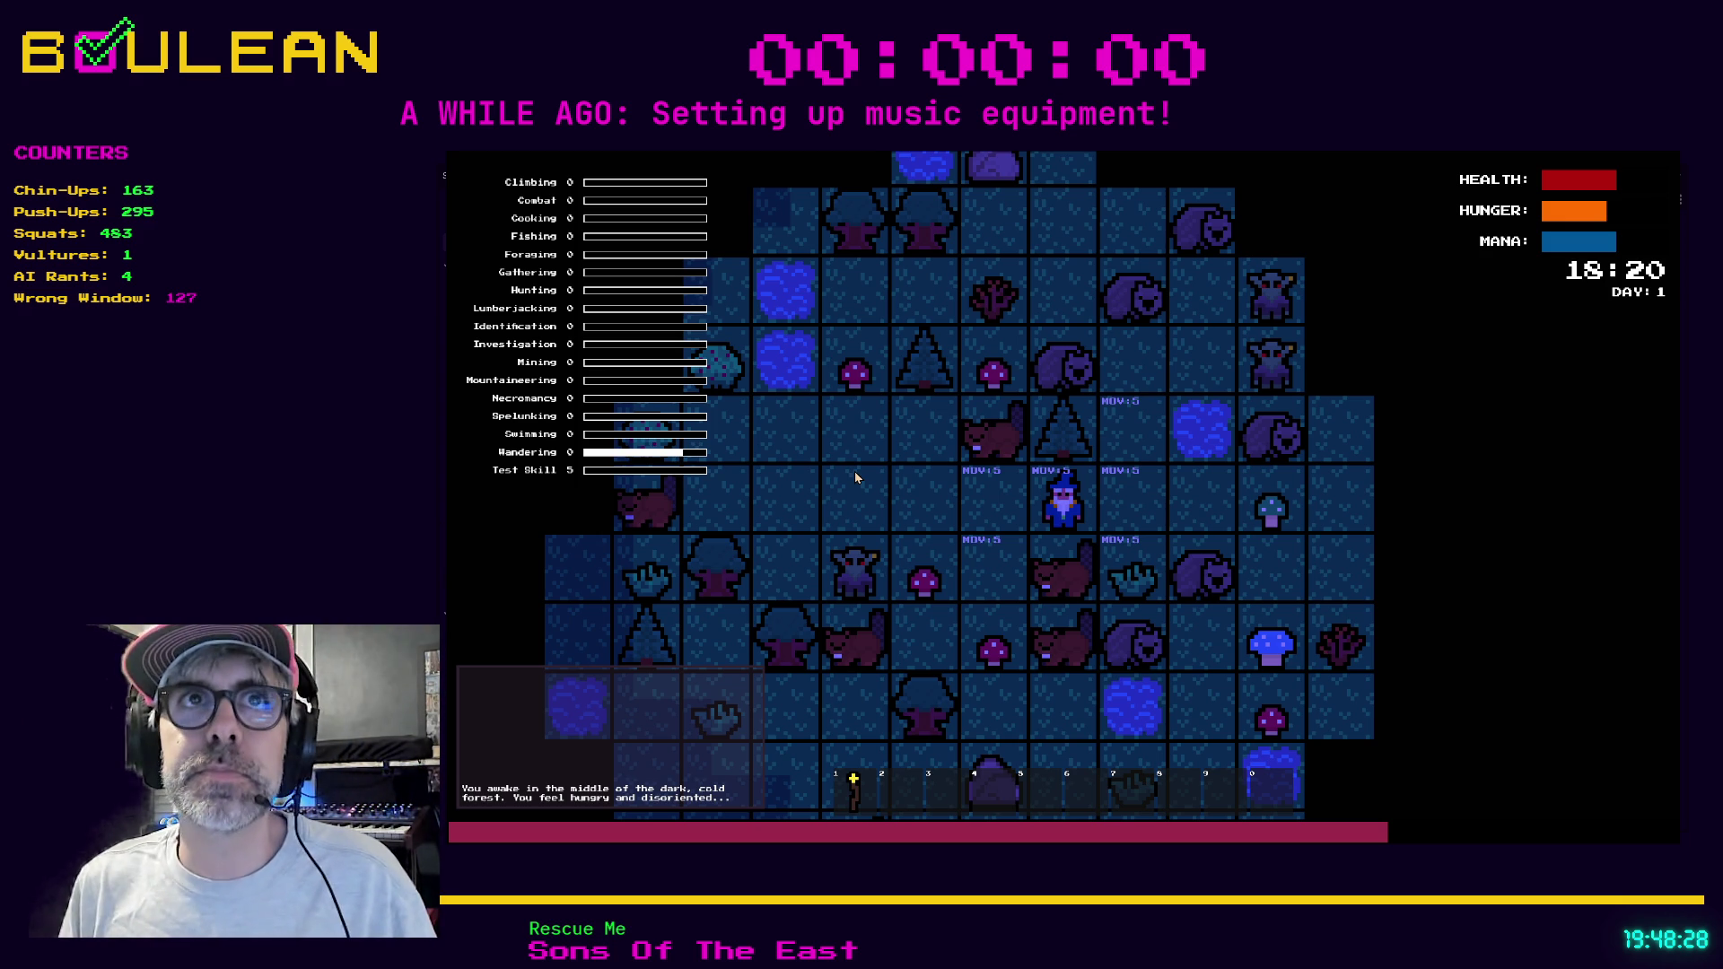
Walk up to a Wombat, attack it until it dies, and pick up its Raw Meat (12 total).
{"action": "key", "text": "Right"}
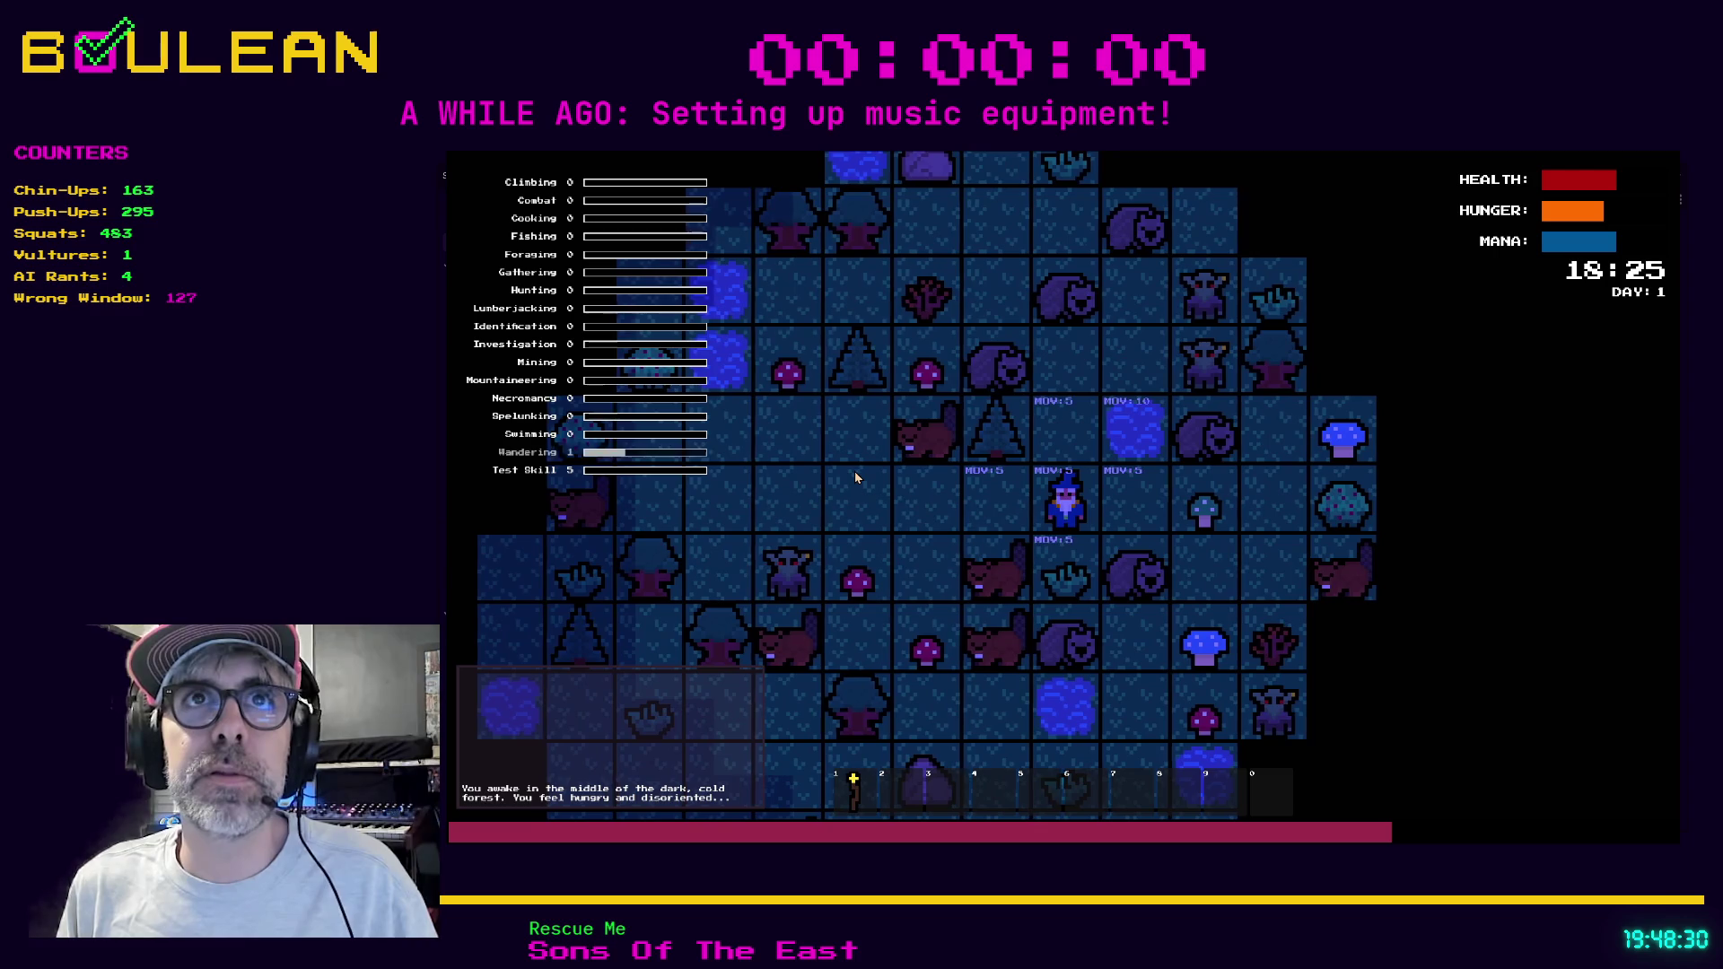
{"action": "key", "text": "Up"}
{"action": "key", "text": "Up"}
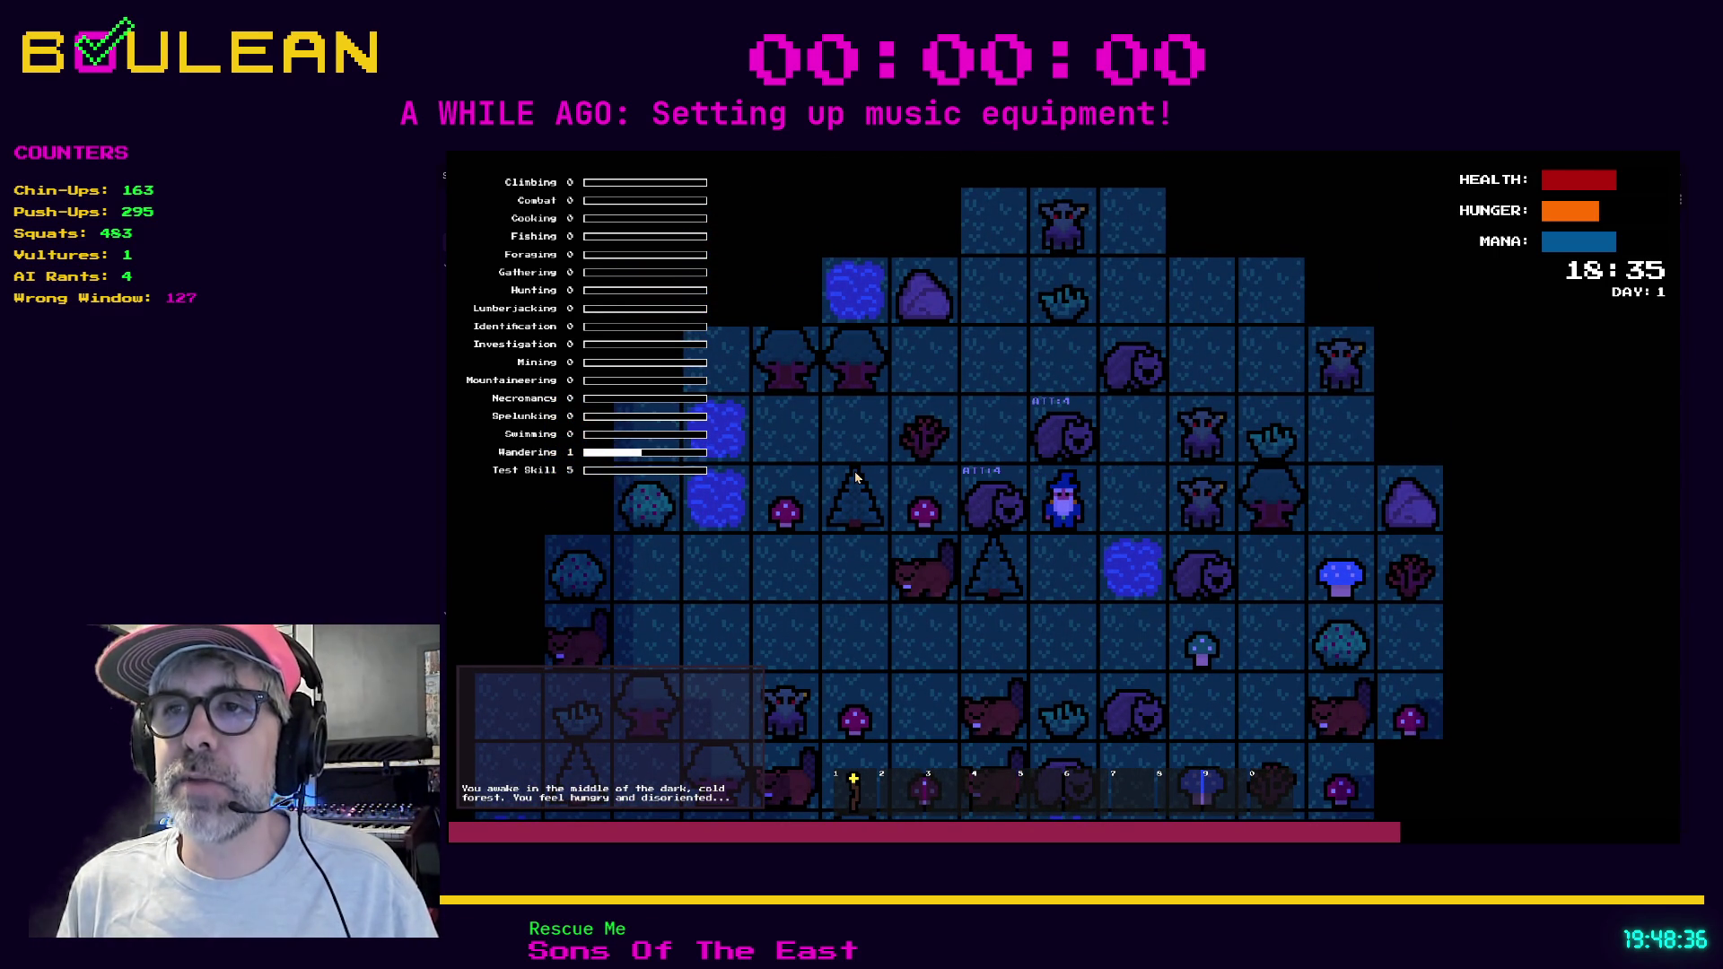
{"action": "key", "text": "Up"}
{"action": "key", "text": "Up"}
{"action": "key", "text": "Left"}
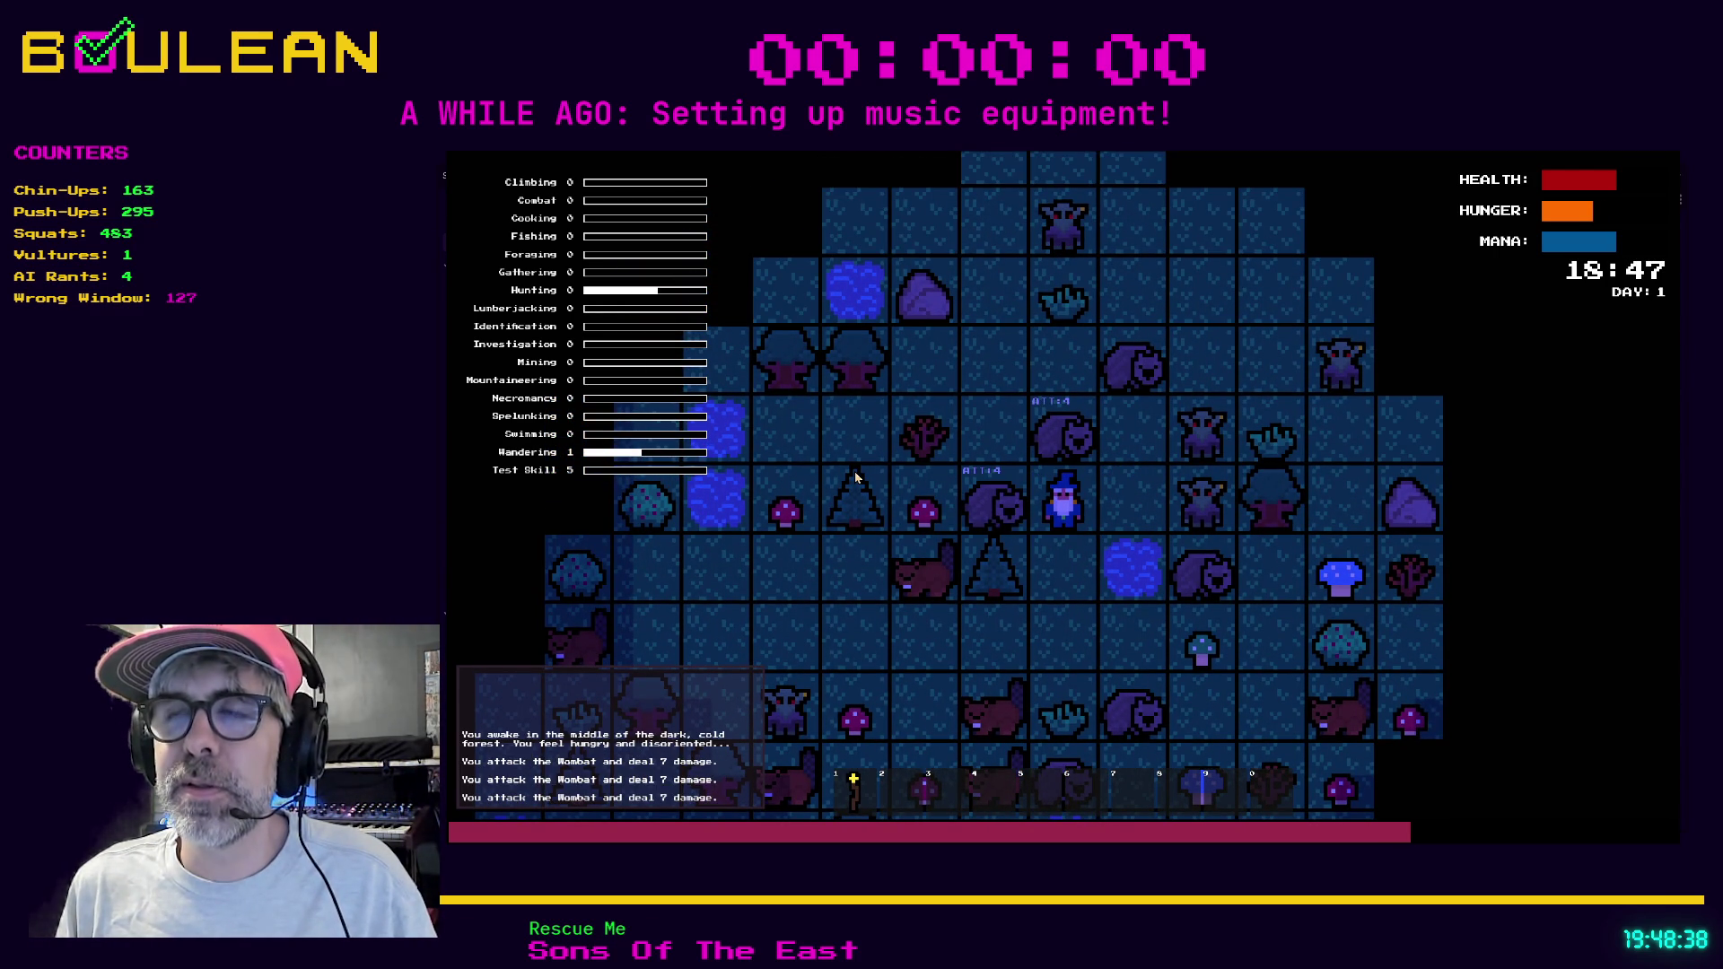
{"action": "key", "text": "Up"}
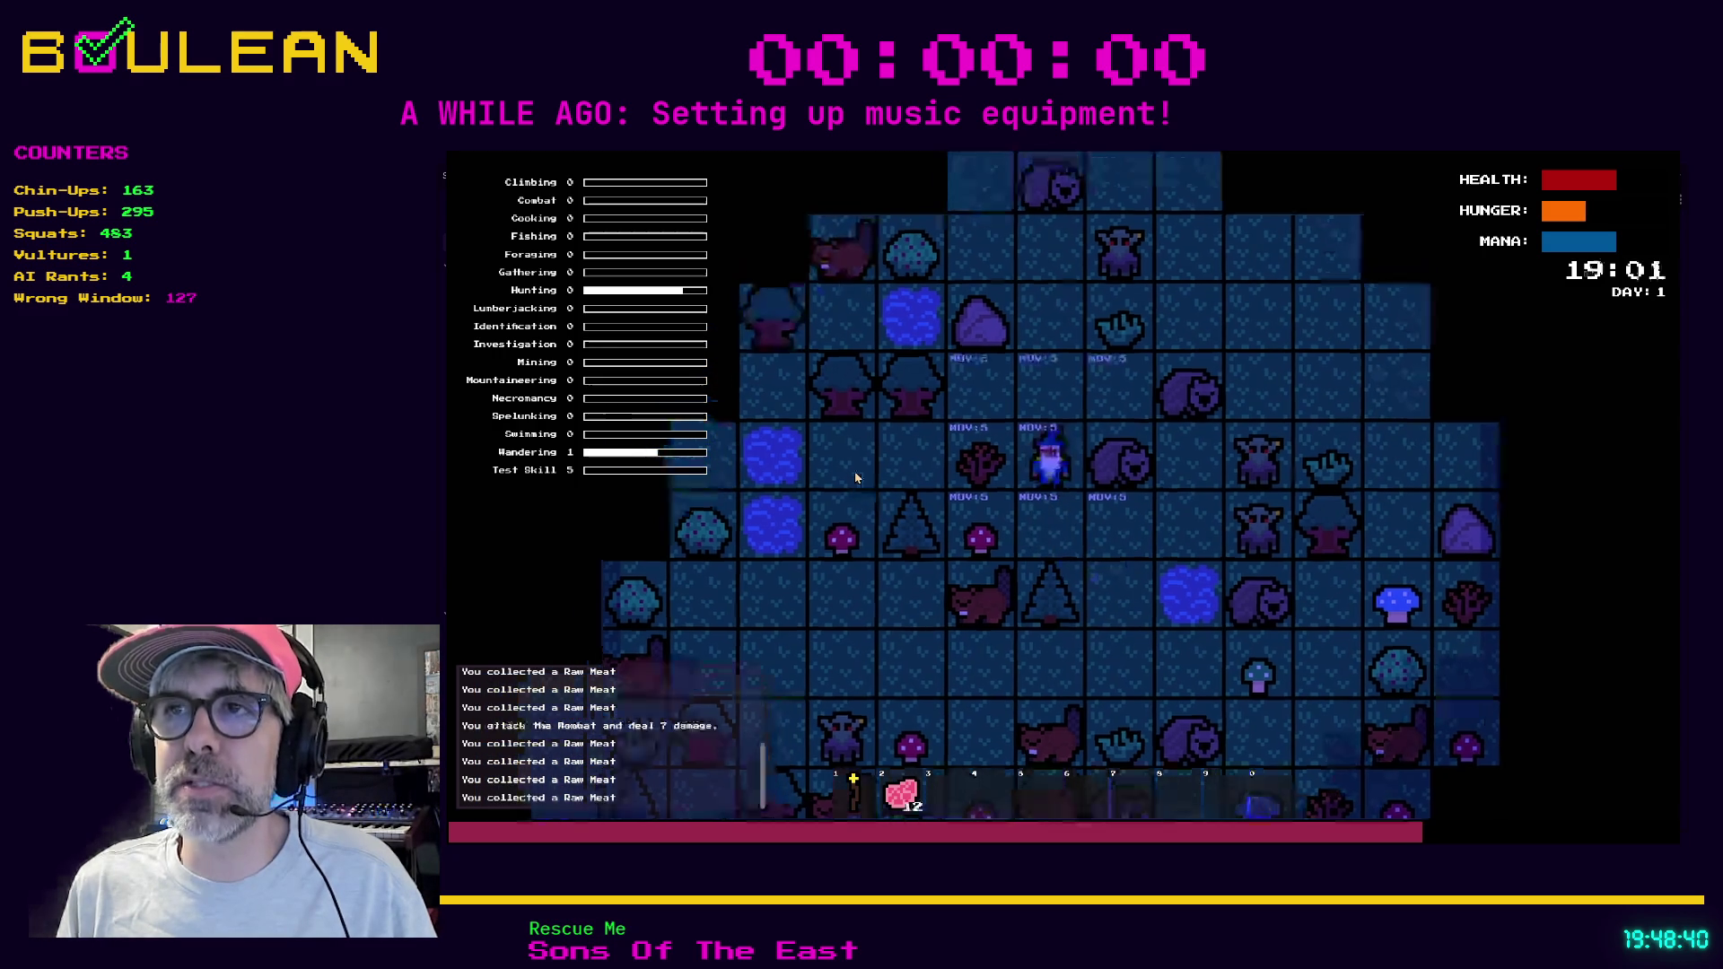